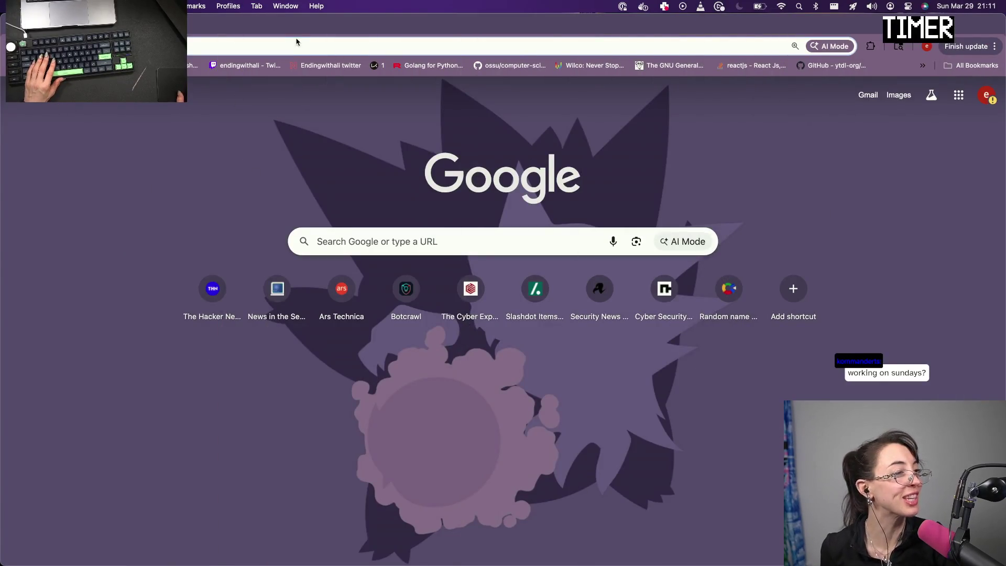
Search the web for 'monkeytype' and go to the Monkeytype site from the results
left_click(297, 42)
type("n")
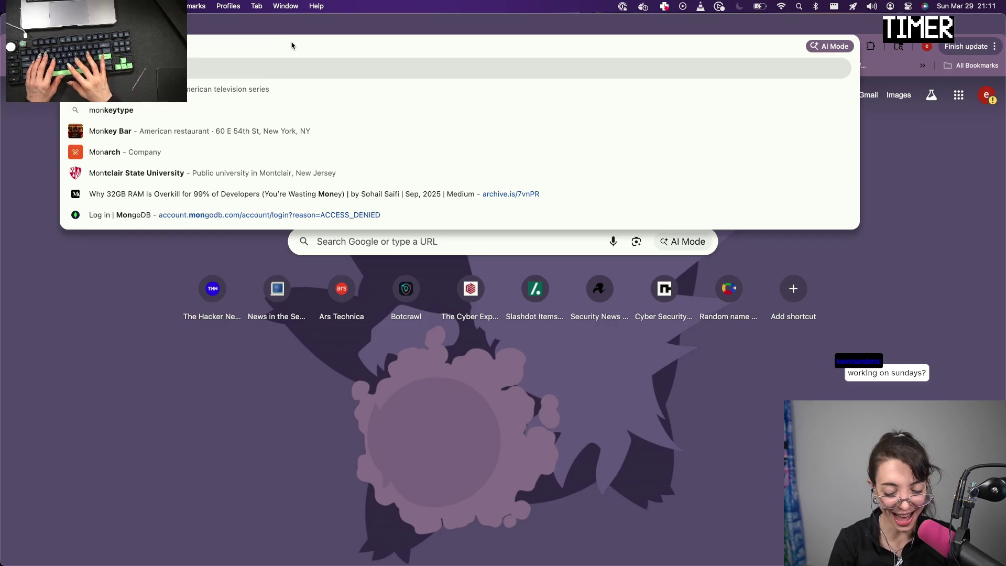
type("key")
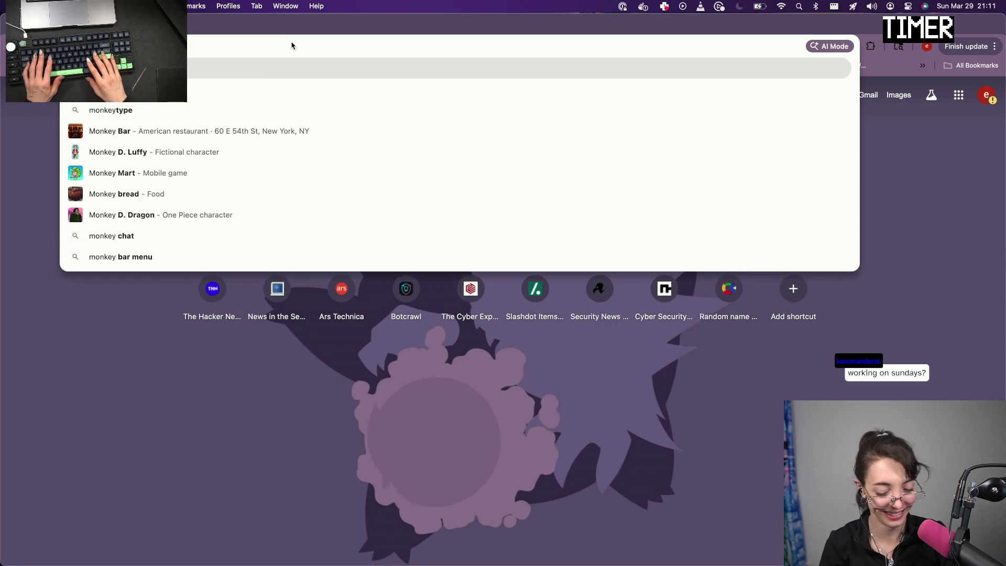
type("type")
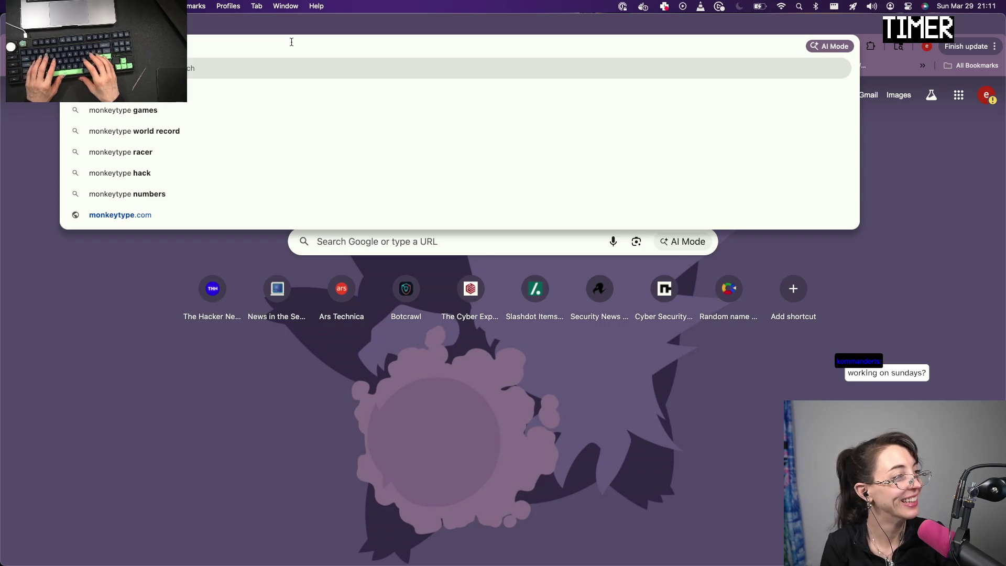
key("Return")
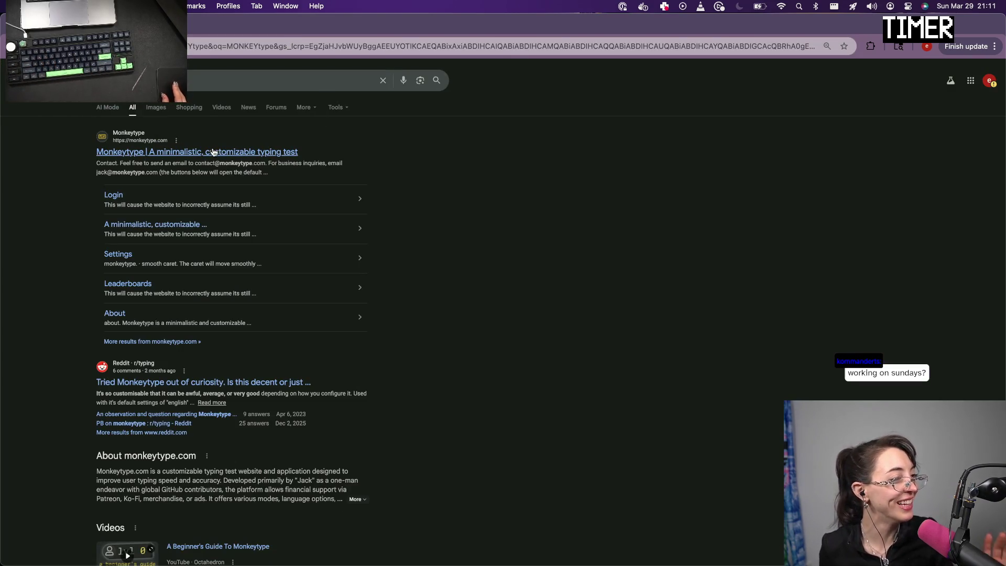
left_click(172, 151)
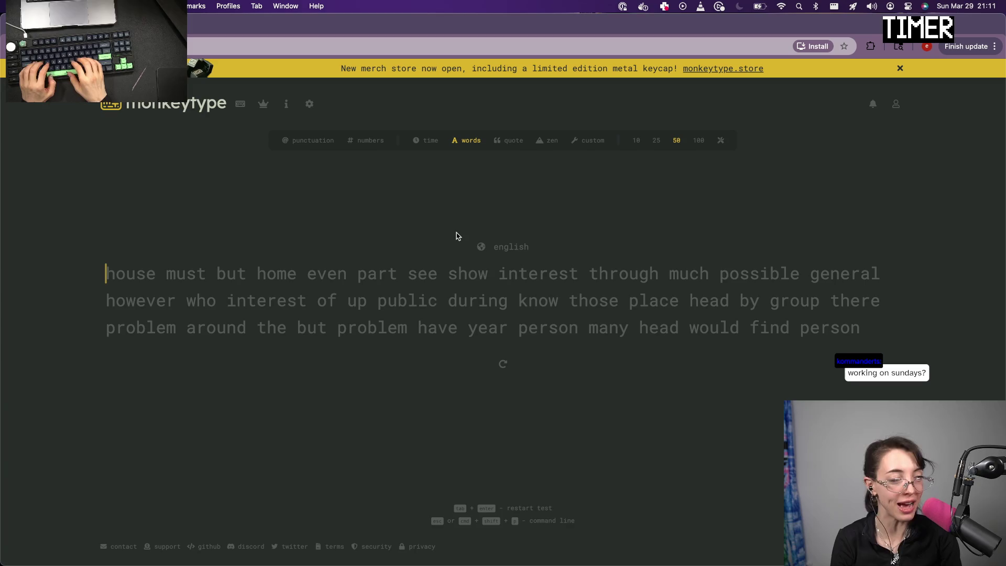
type("house must")
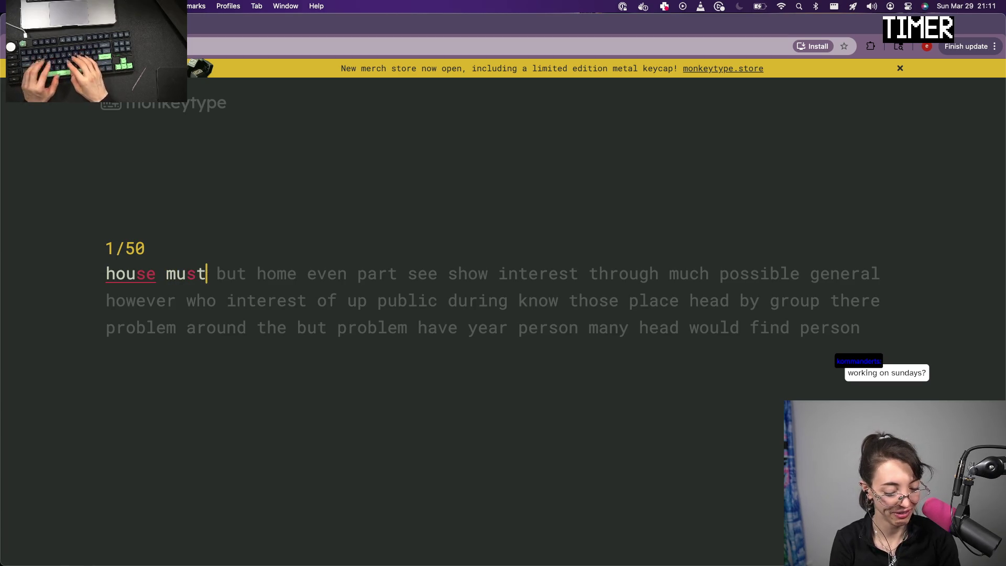
type(" but ")
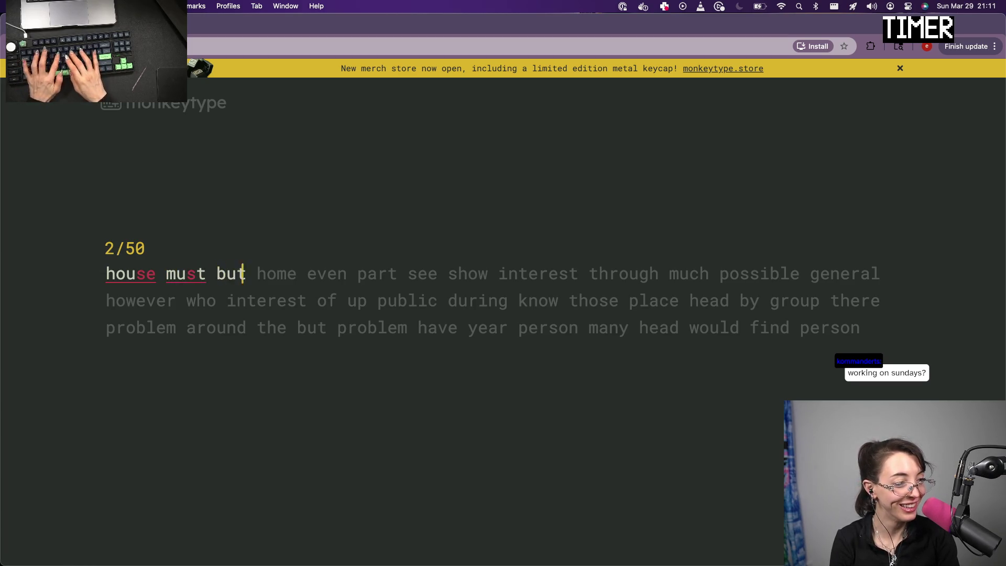
type(" home eve")
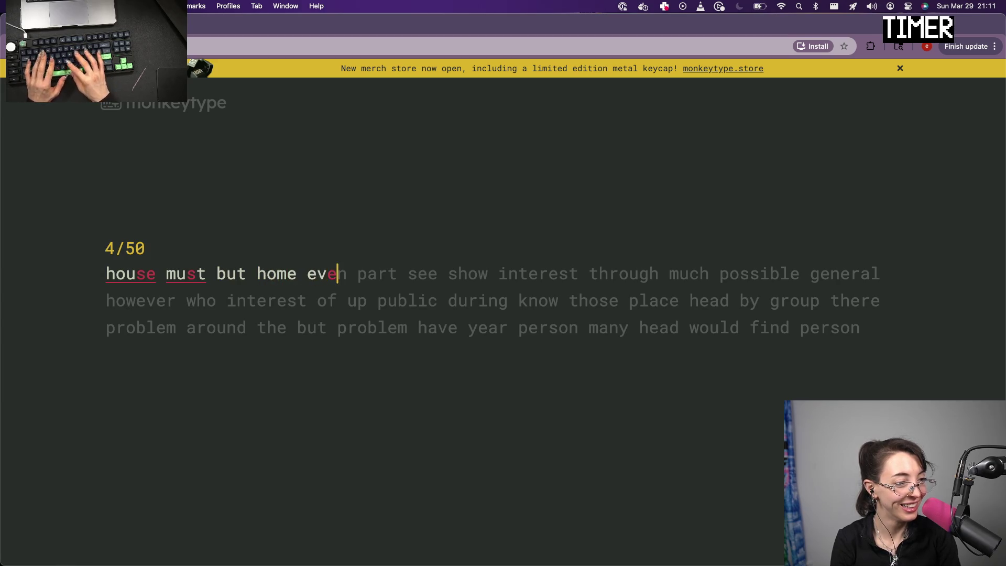
type("n part se")
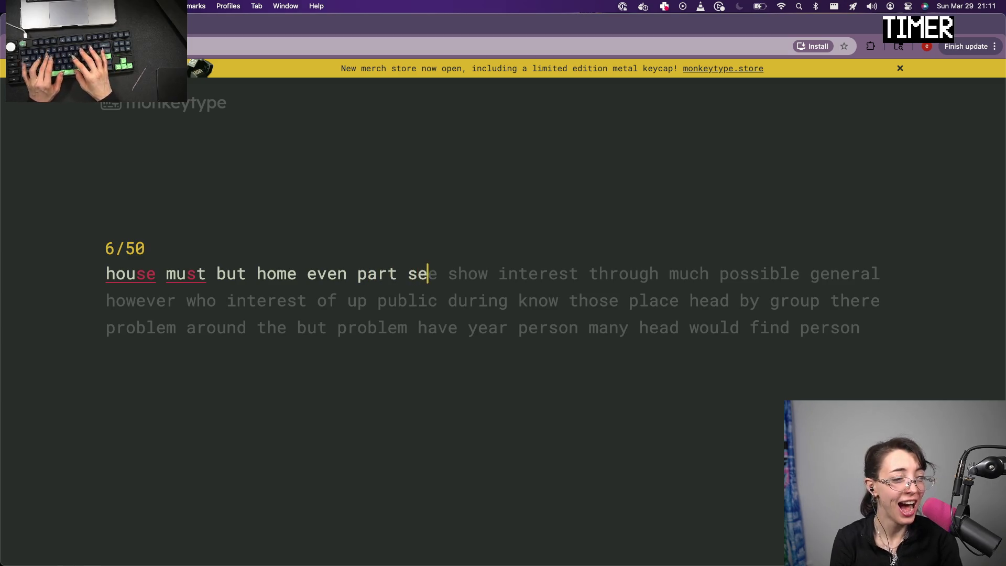
type("e show interest")
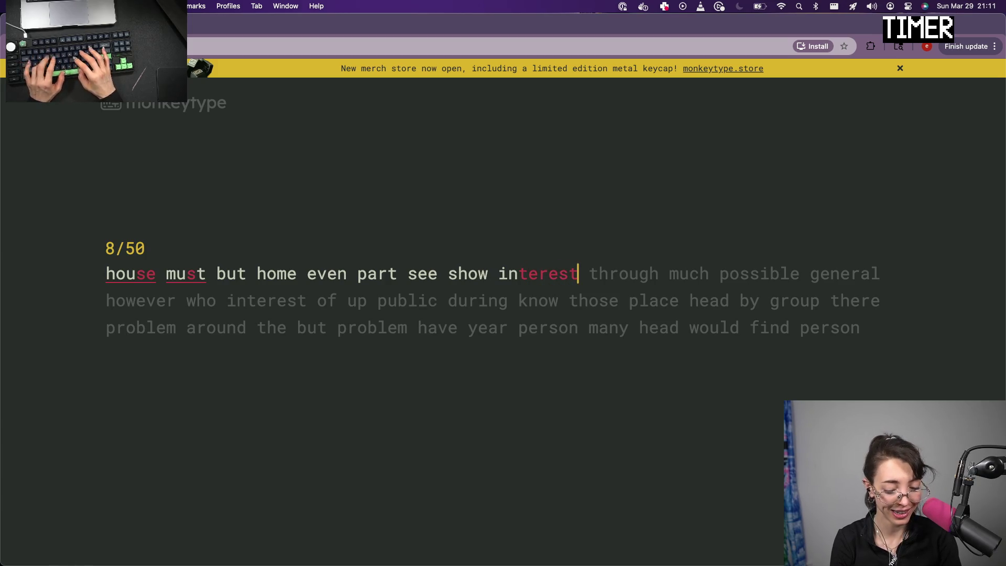
type("'")
Type the first line of the 50-word test, fixing the stray character after 'interest'
key("BackSpace")
type("thr")
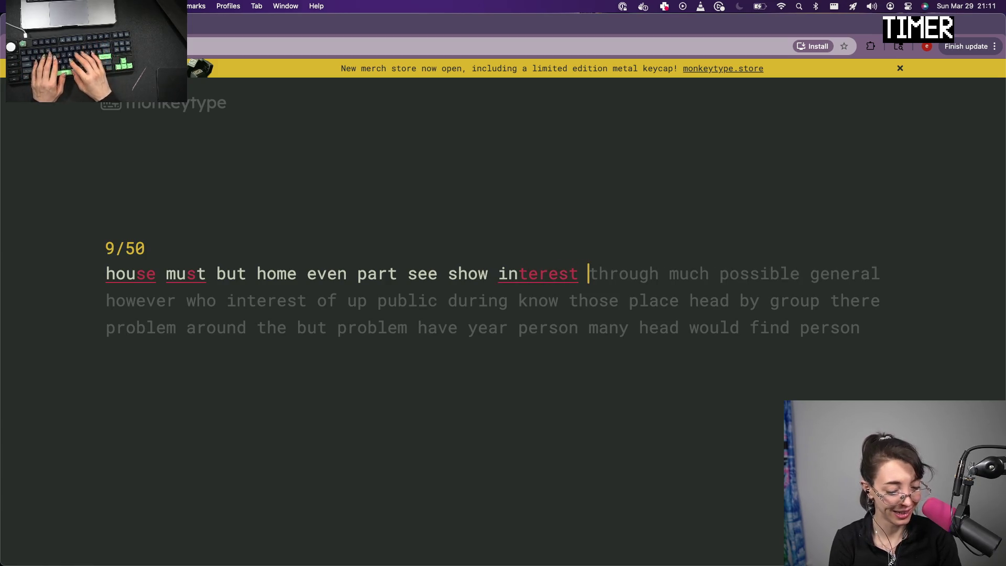
type("ough ")
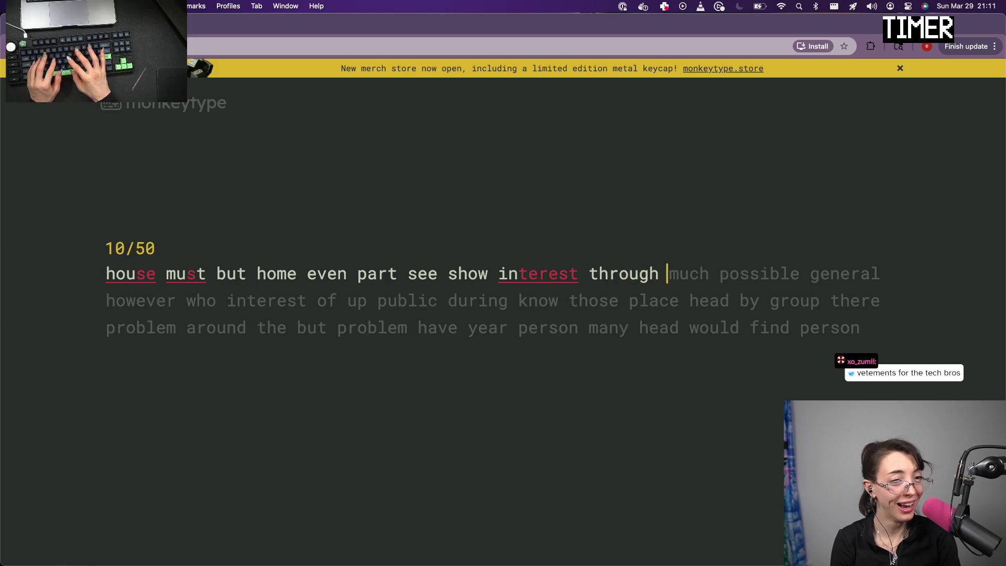
type("much possi")
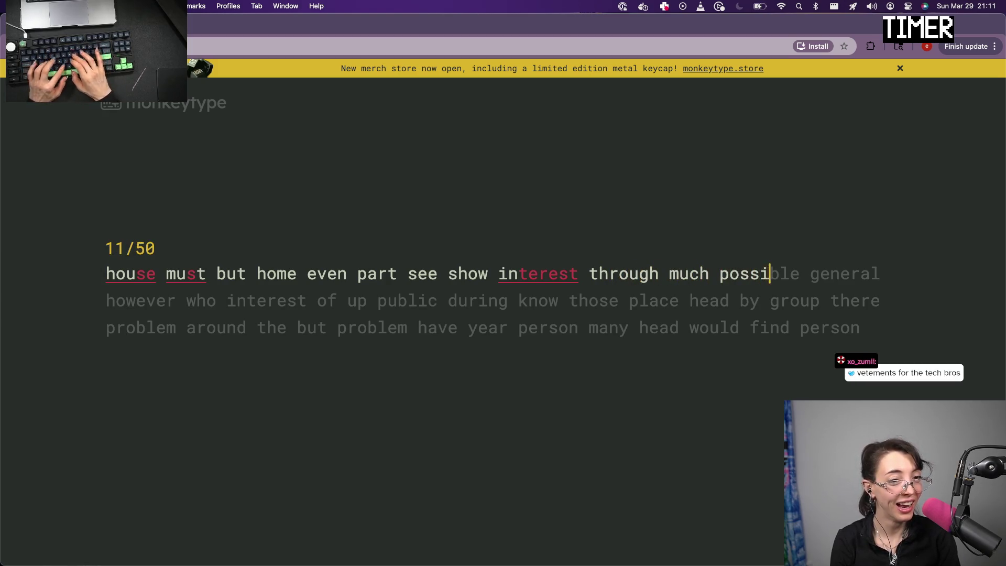
type("ble ge")
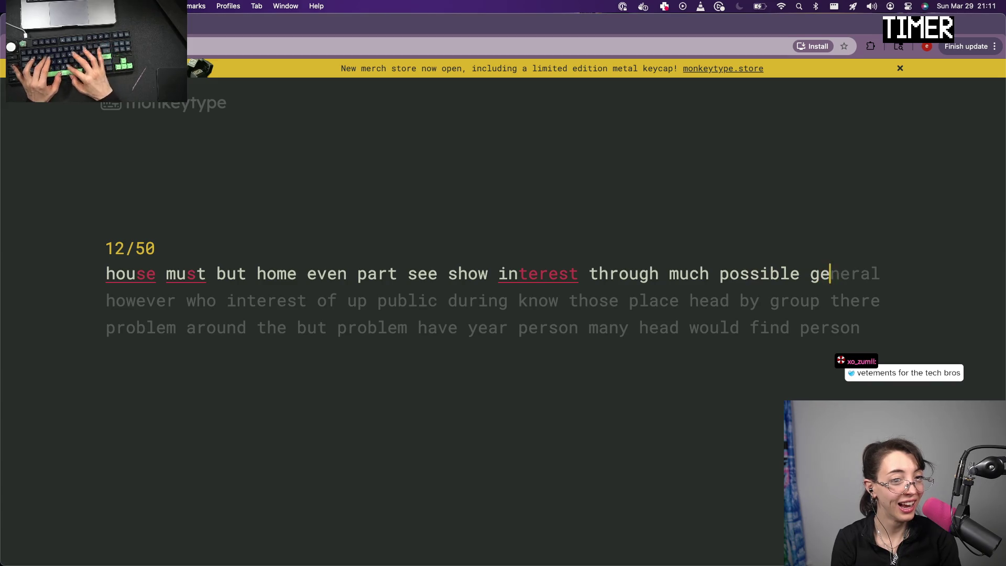
type("neral")
type(" ho")
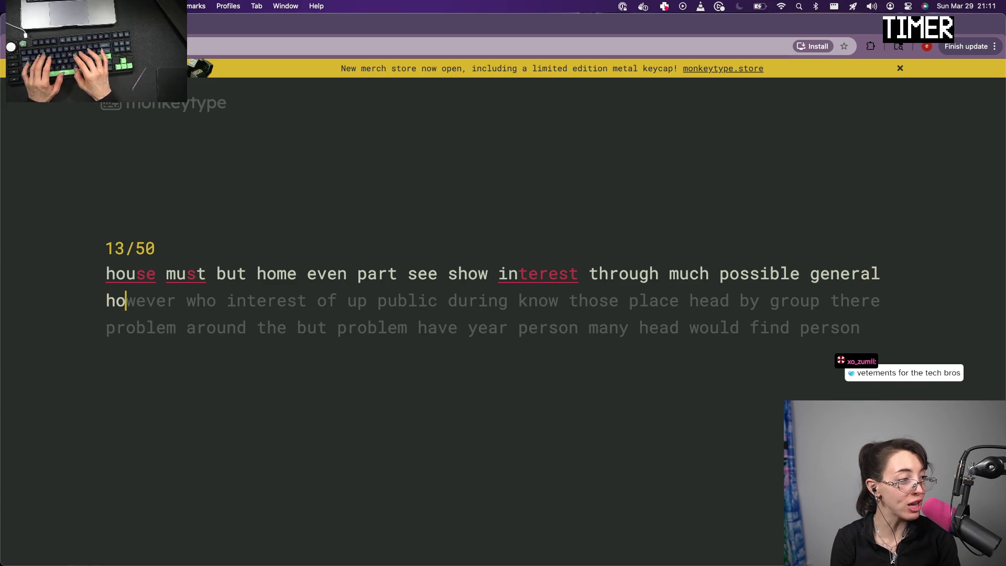
type("wever wh")
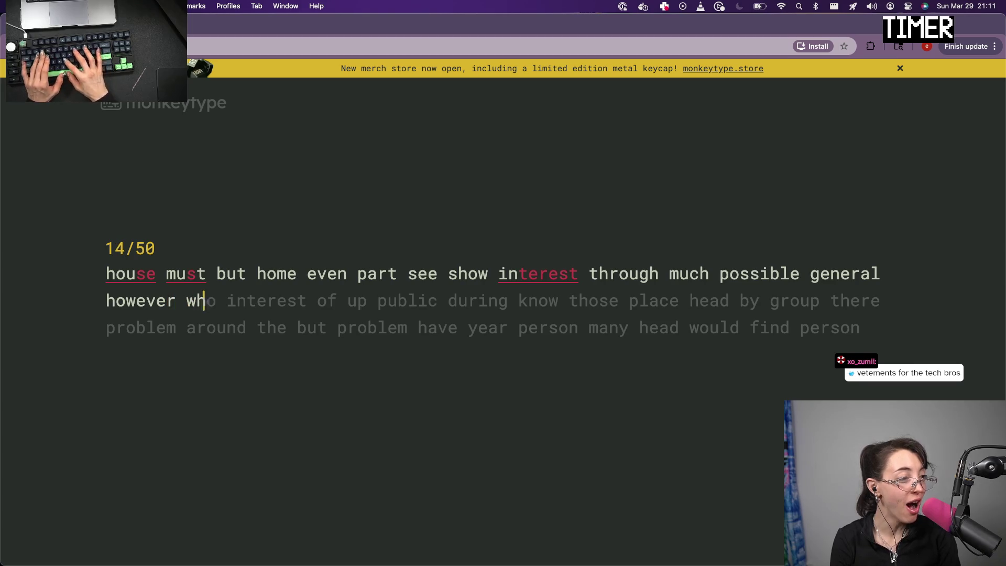
type("o int")
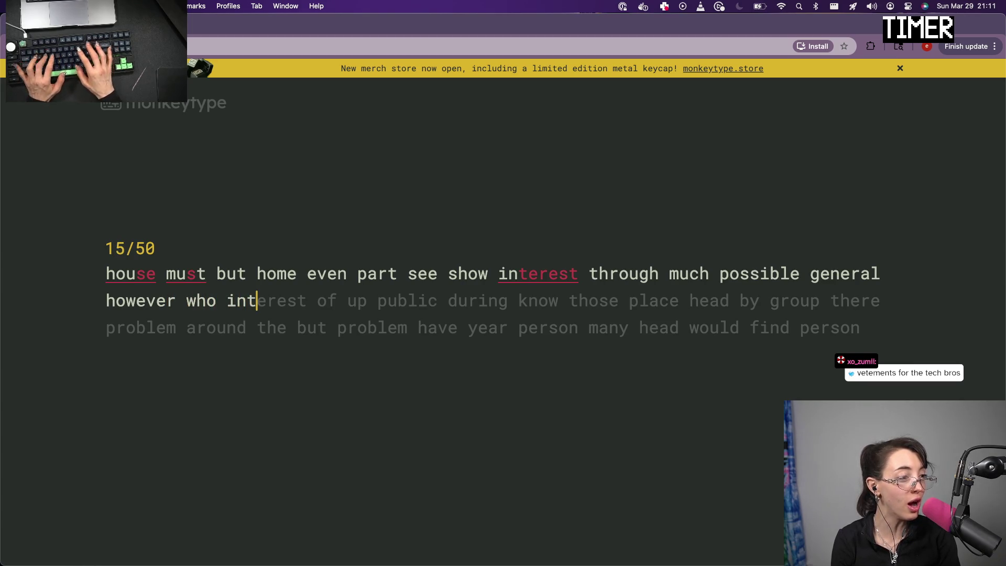
type("erest of")
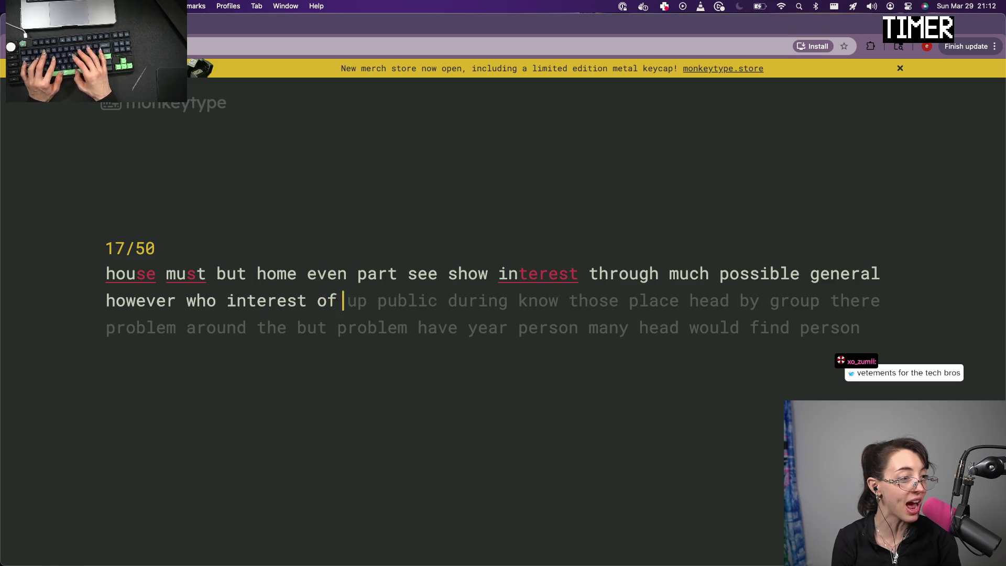
Continue through the second line of words, correcting a slip in 'up'
key("BackSpace")
key("BackSpace")
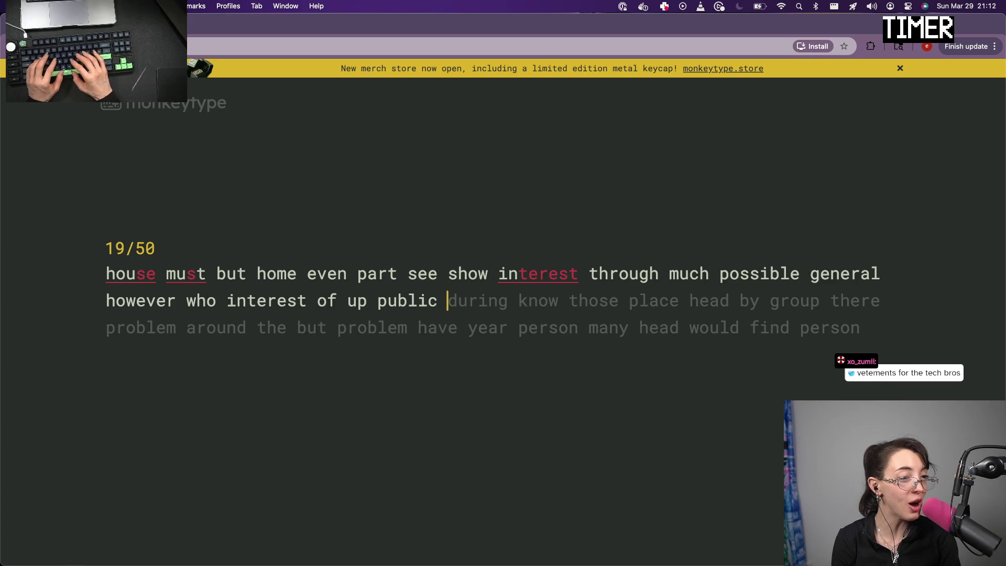
type("during k")
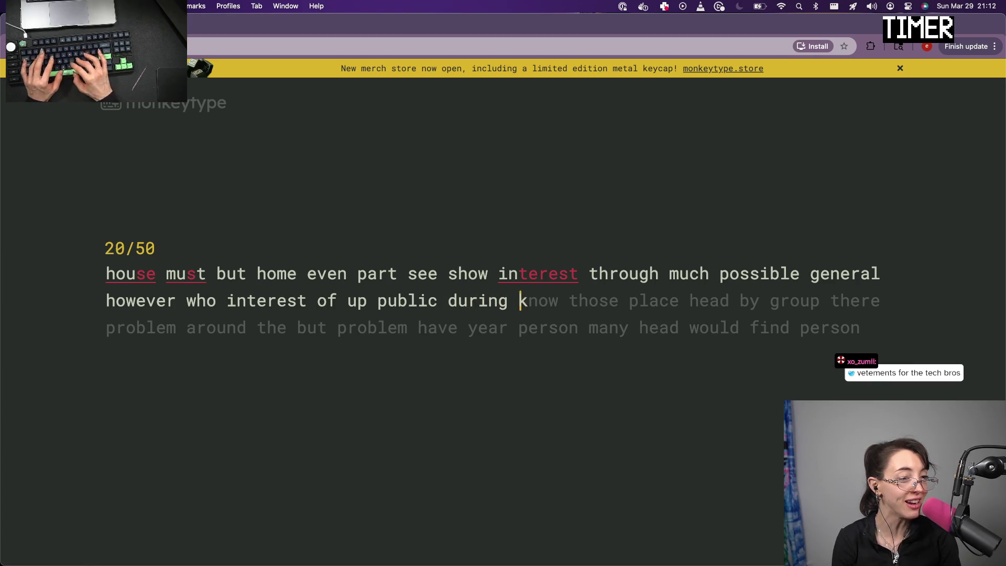
type("now thos")
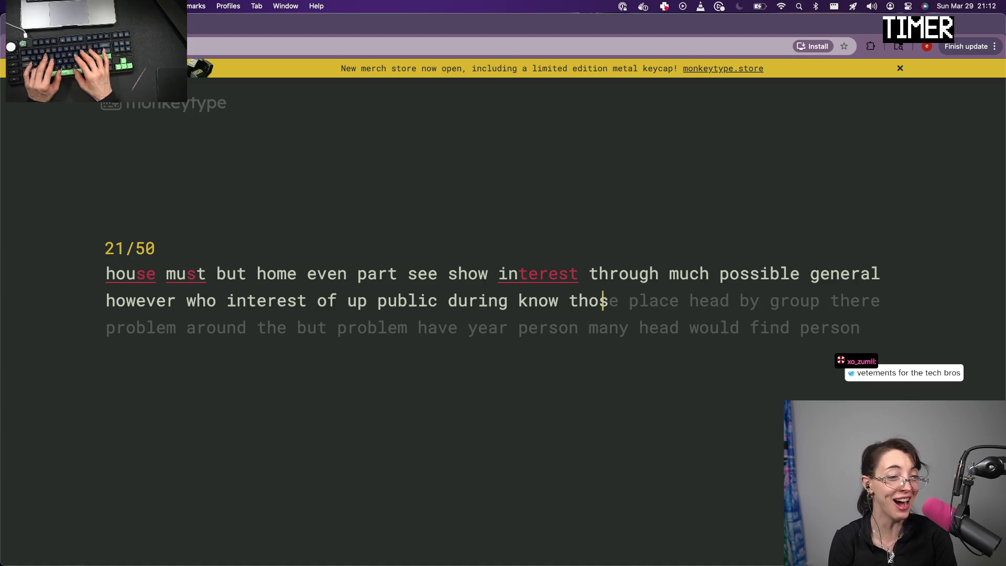
type("e place ")
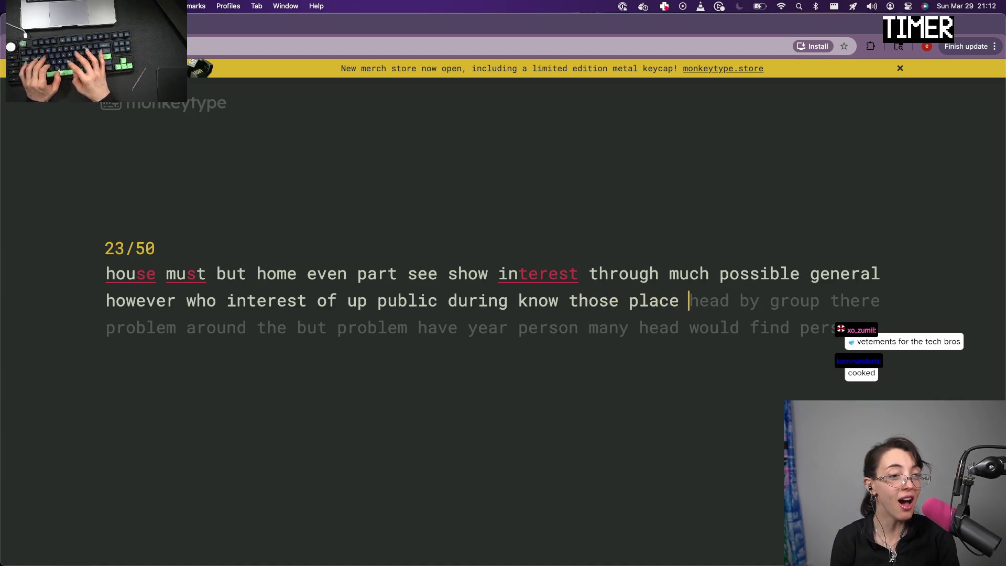
type("head by")
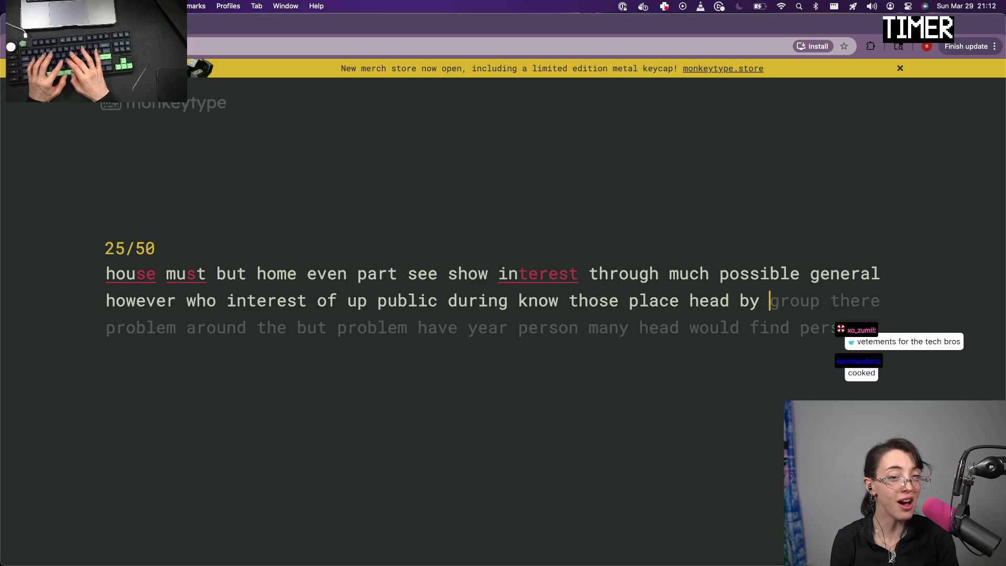
type(" p ther")
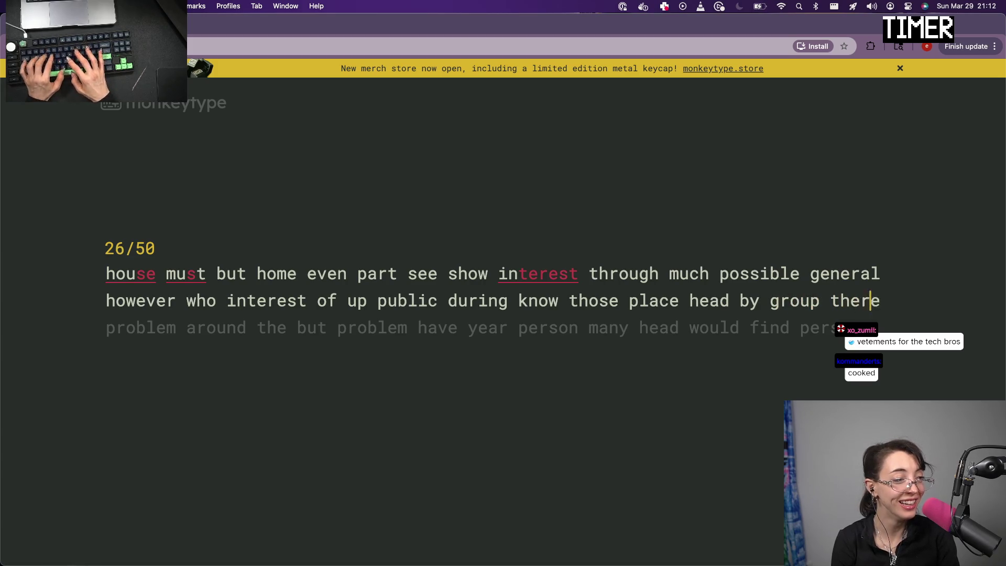
type("e pr")
type("m around")
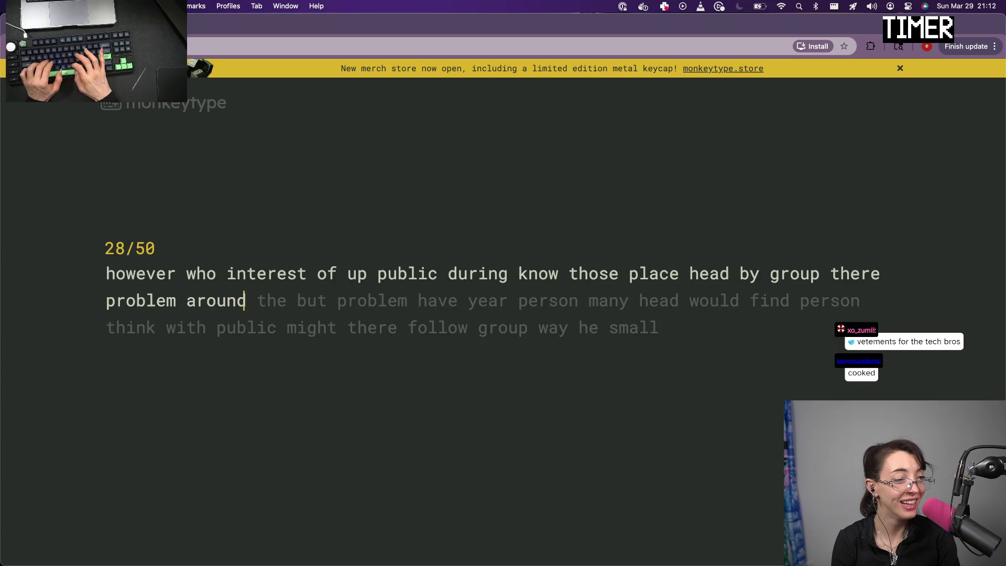
type(" the but probl")
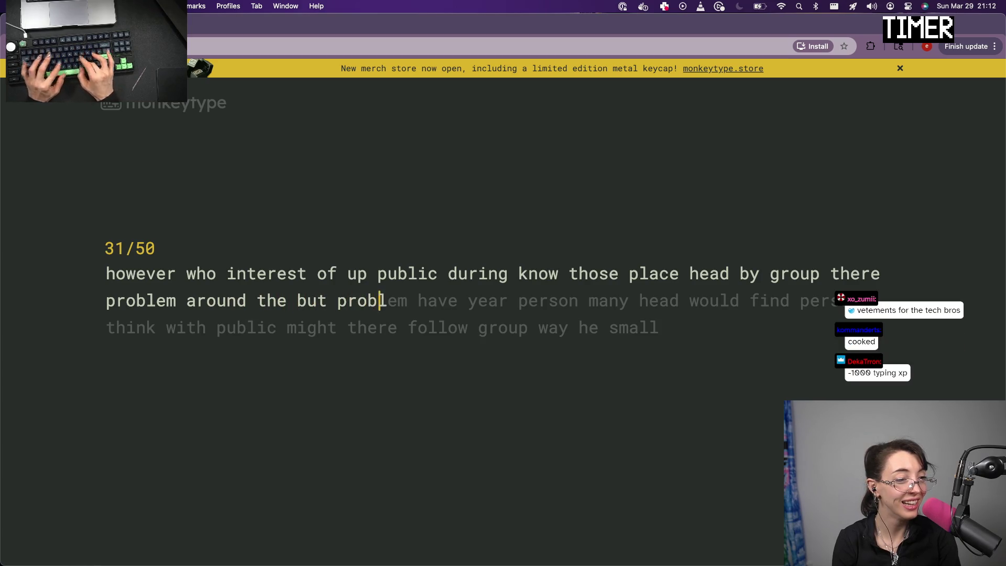
type("em have year")
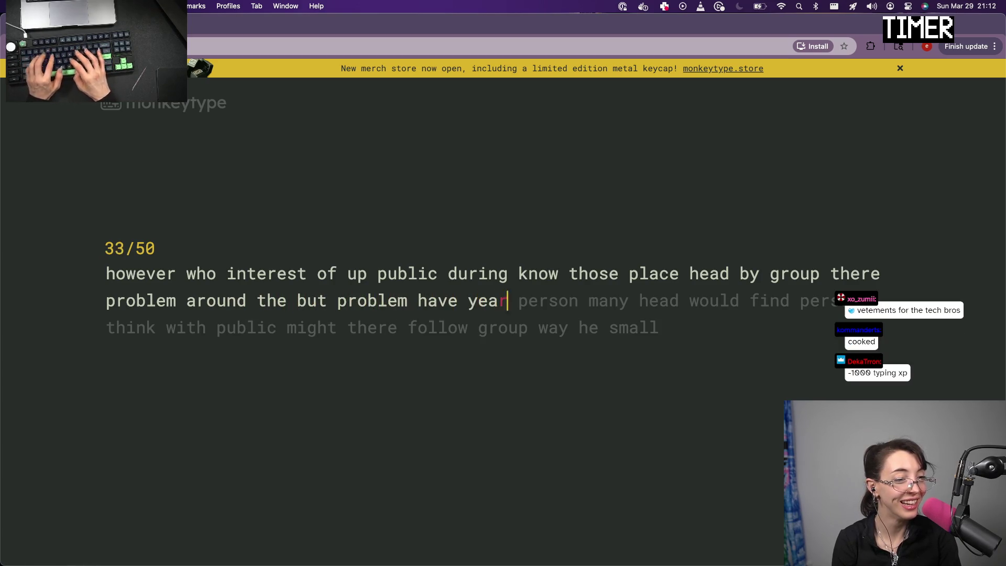
type("r person man")
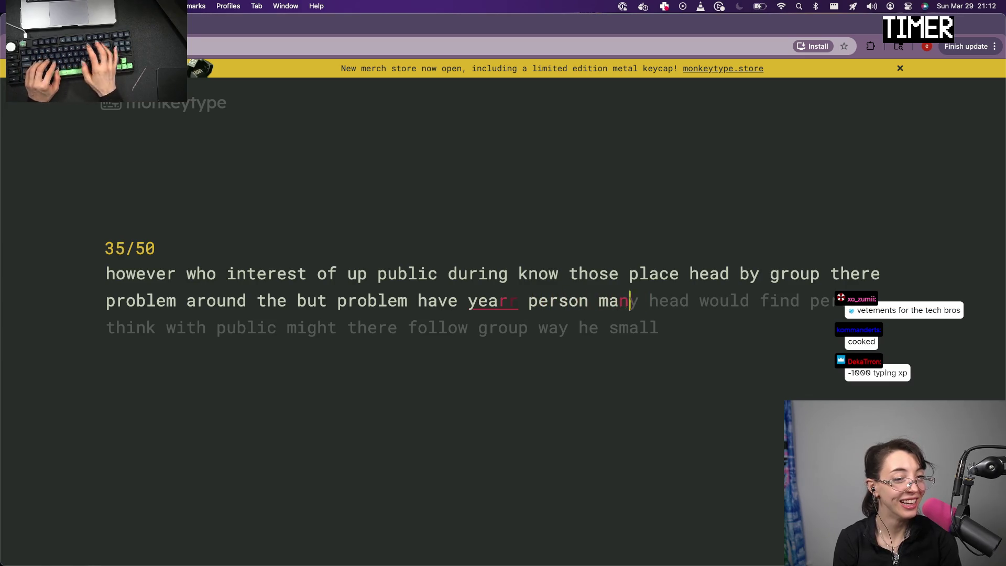
type("y head wou")
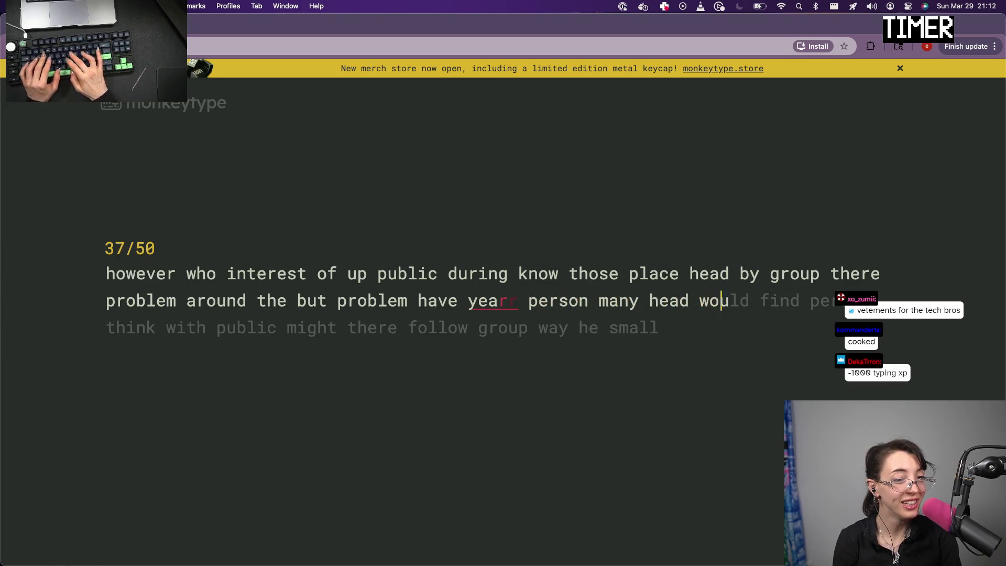
type("dl")
Type on from word 31 to 49, removing the extra letter after 'would'
key("BackSpace")
type("d")
key("BackSpace")
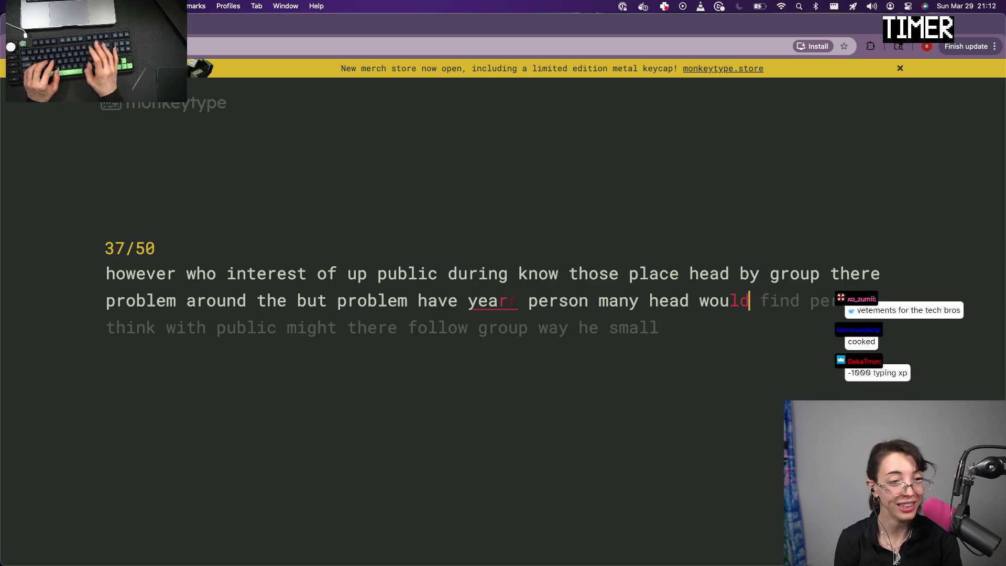
type("d find")
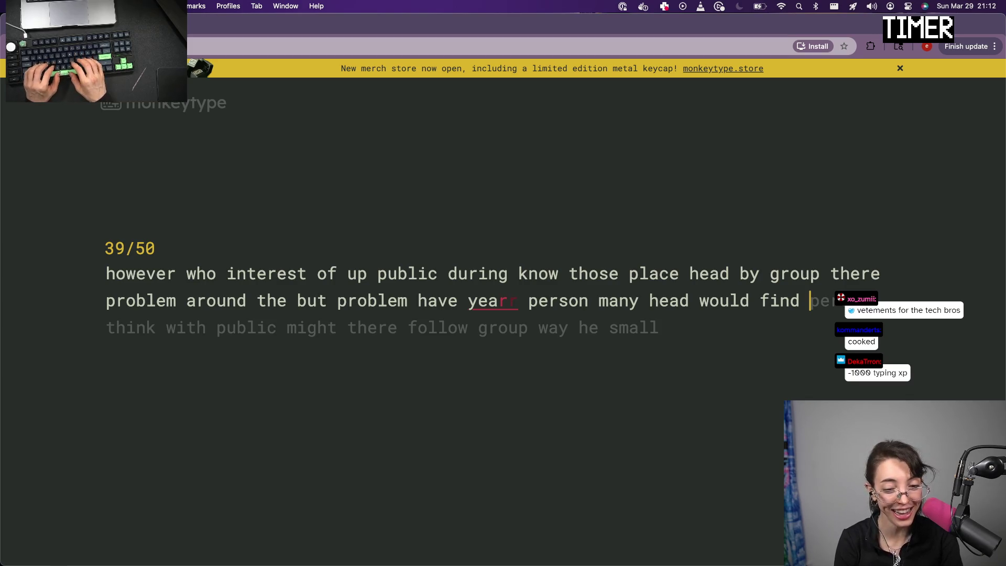
type("per")
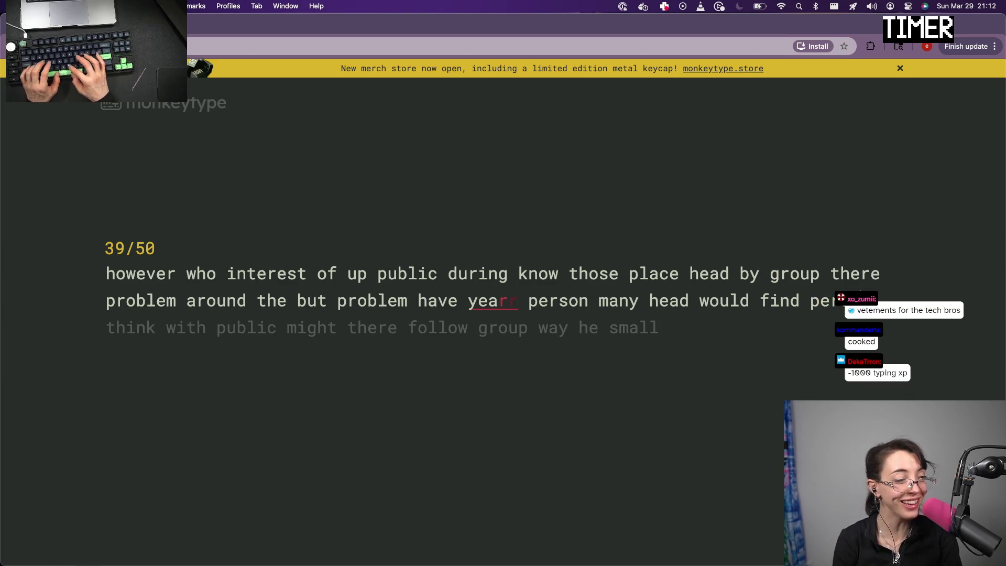
type("son ")
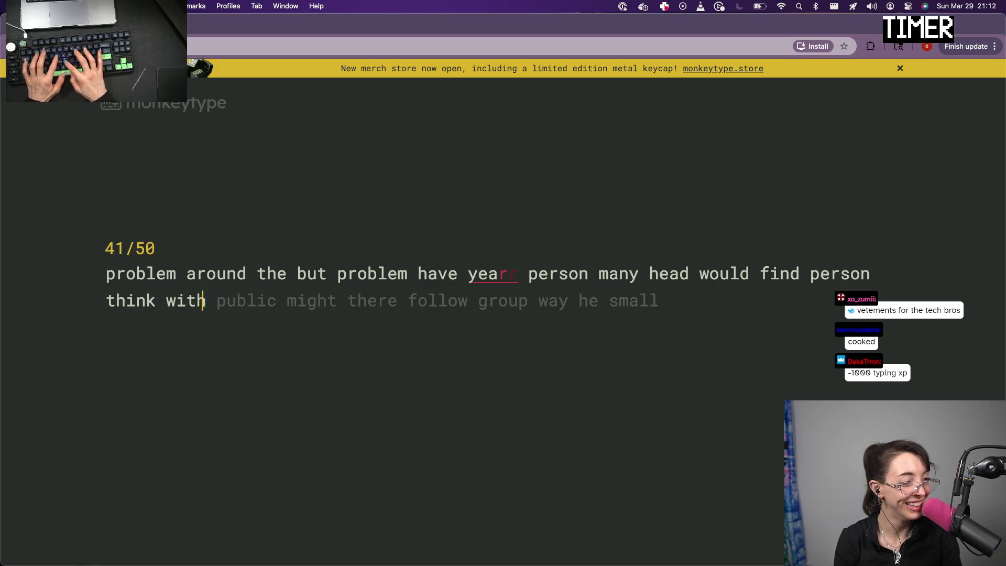
type(" publicmigh")
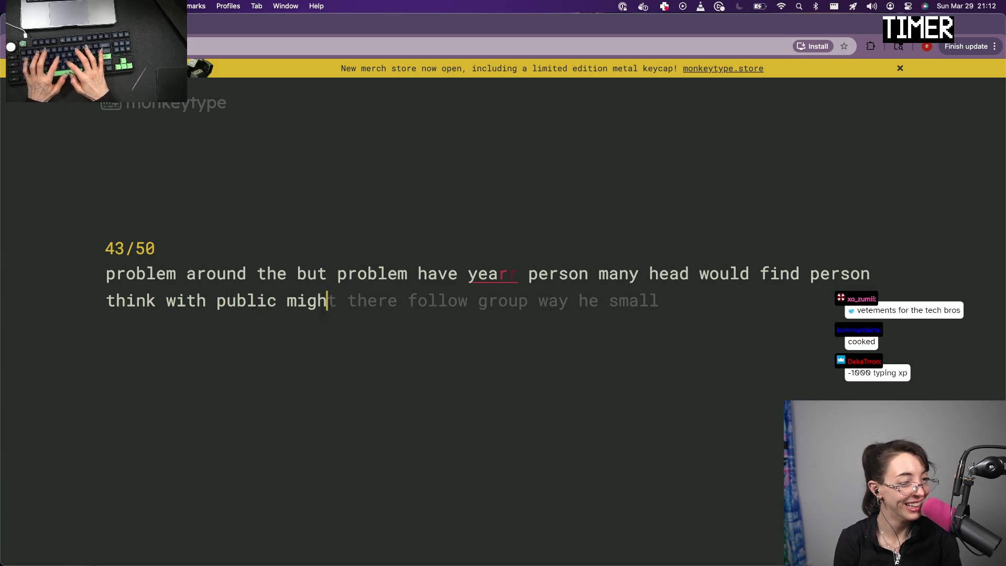
type("t there follow g")
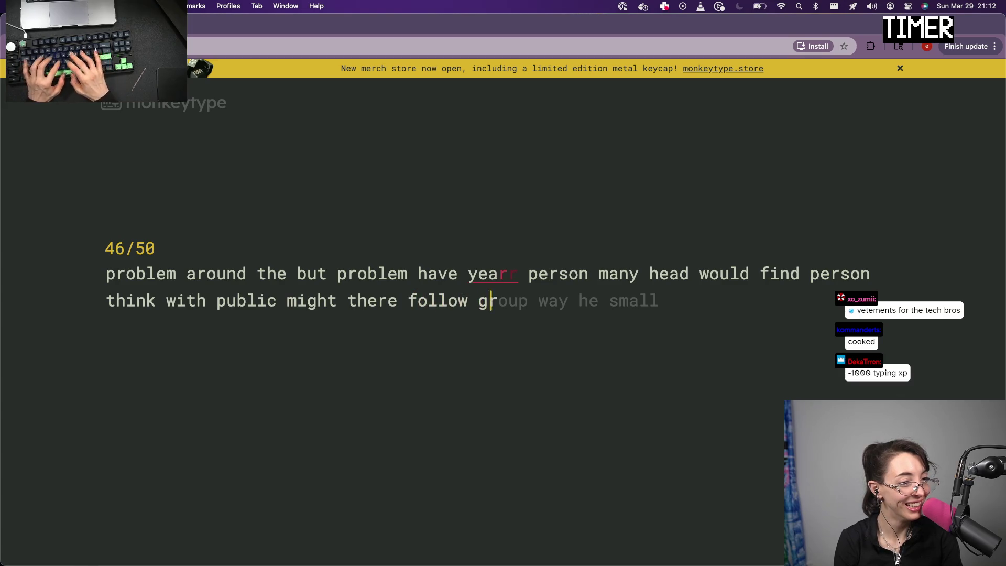
type("roup way he sma")
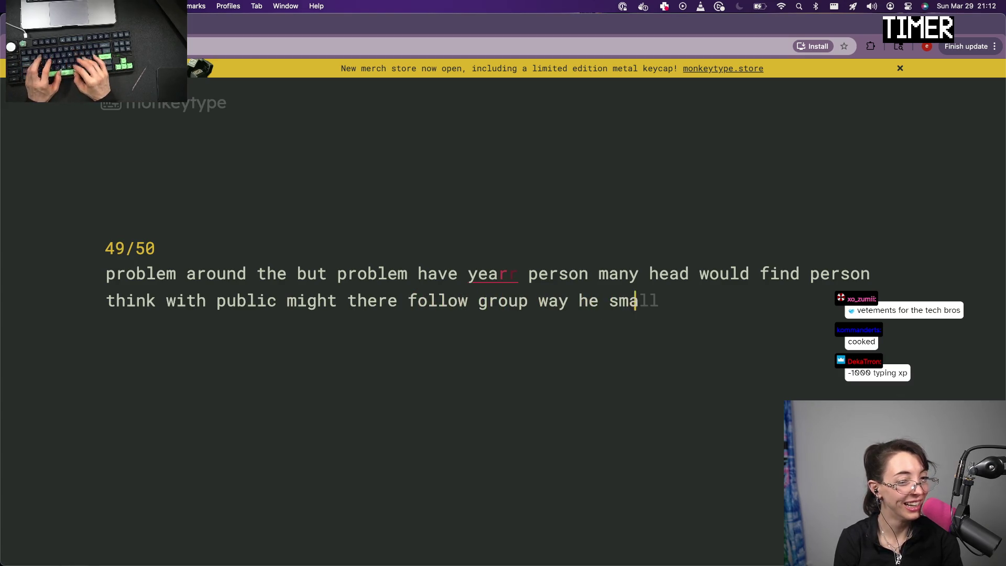
type("ll")
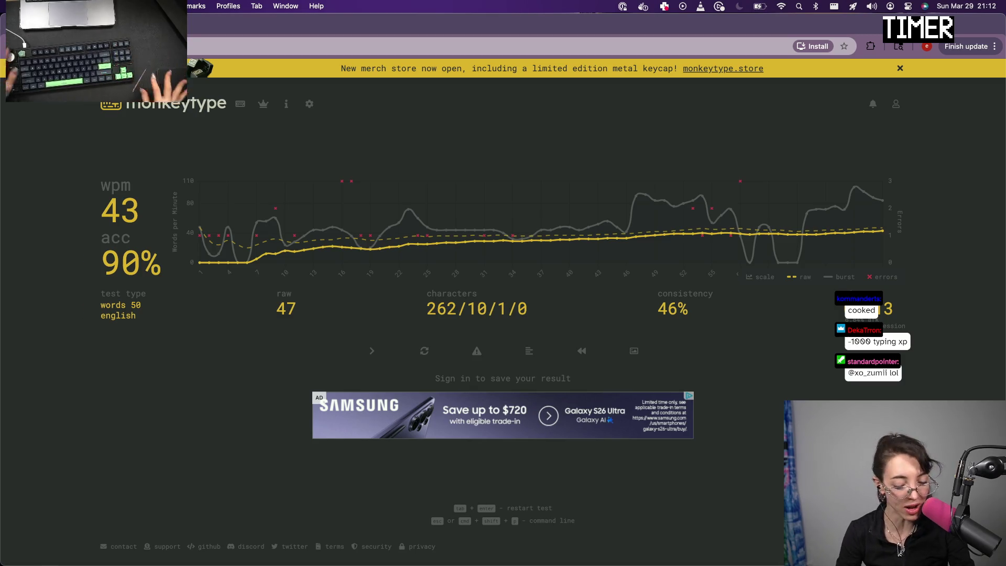
Start a fresh 50-word test and type its first 20 words
left_click(189, 111)
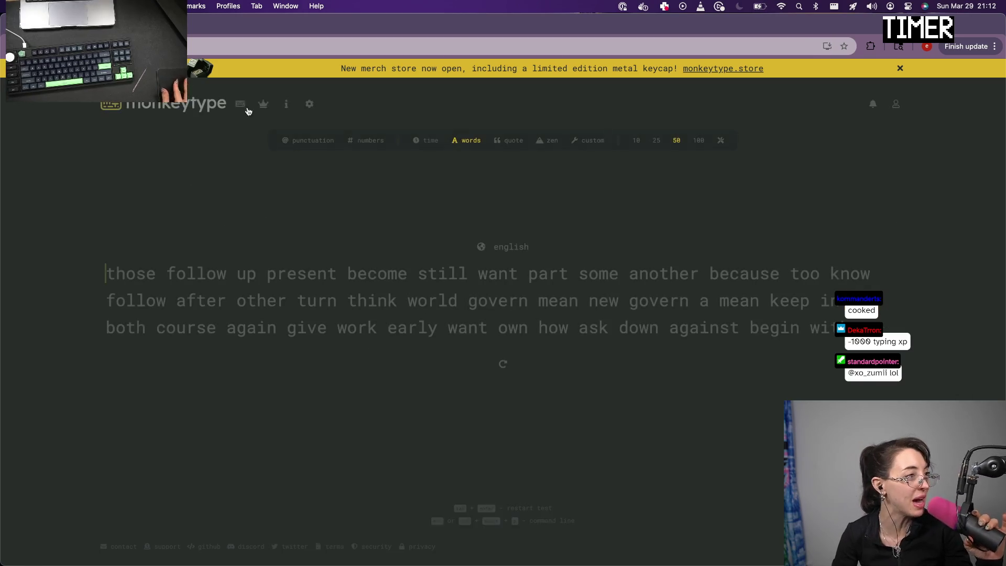
type("thos")
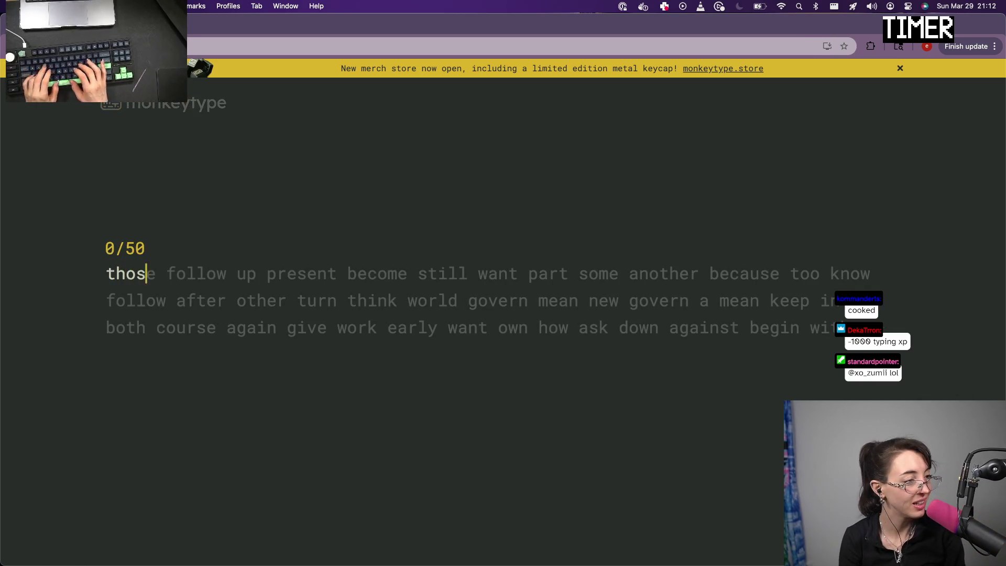
type("e follow up pr")
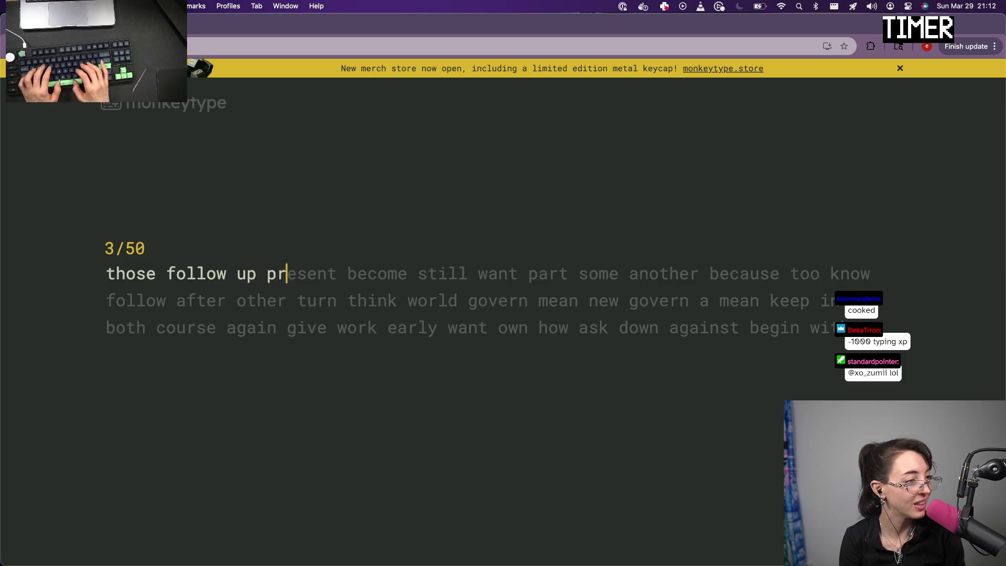
type("esent beccome sti")
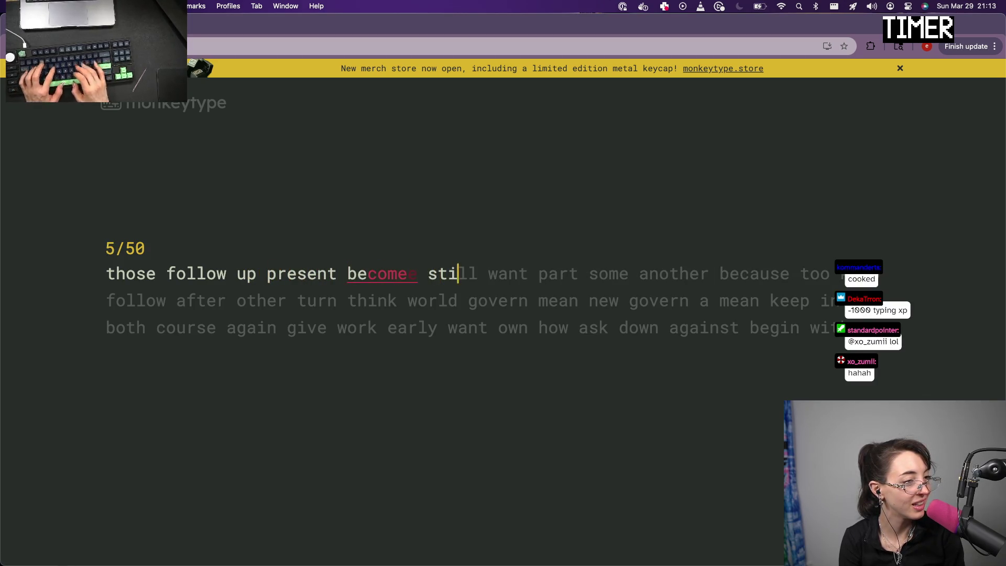
type("ll want par")
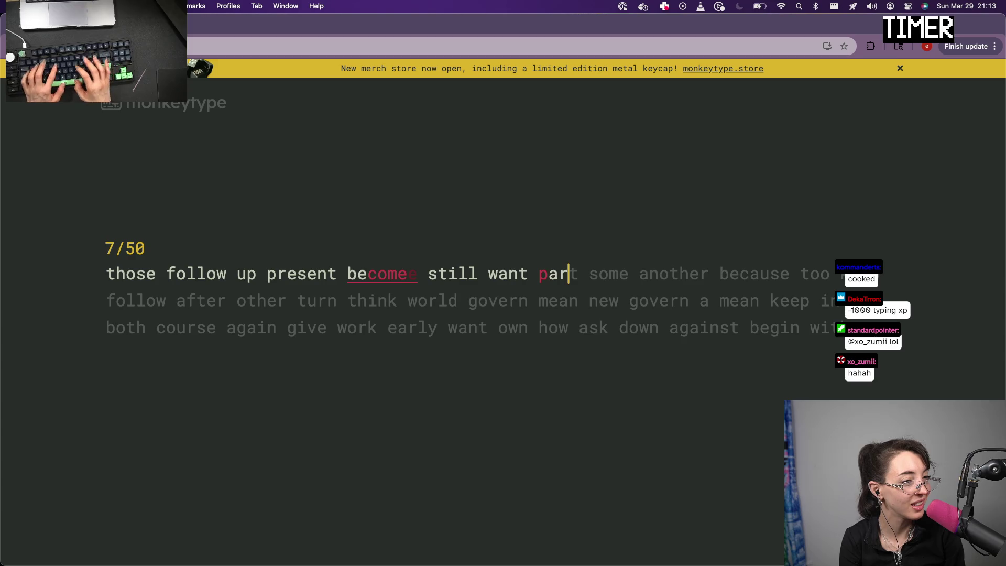
type("t some anoth")
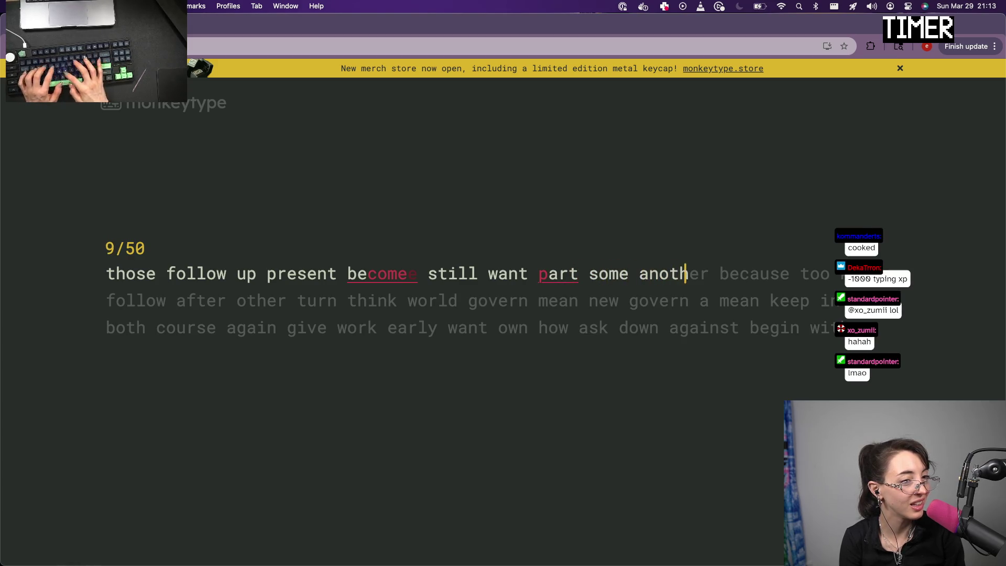
type("er becausese to")
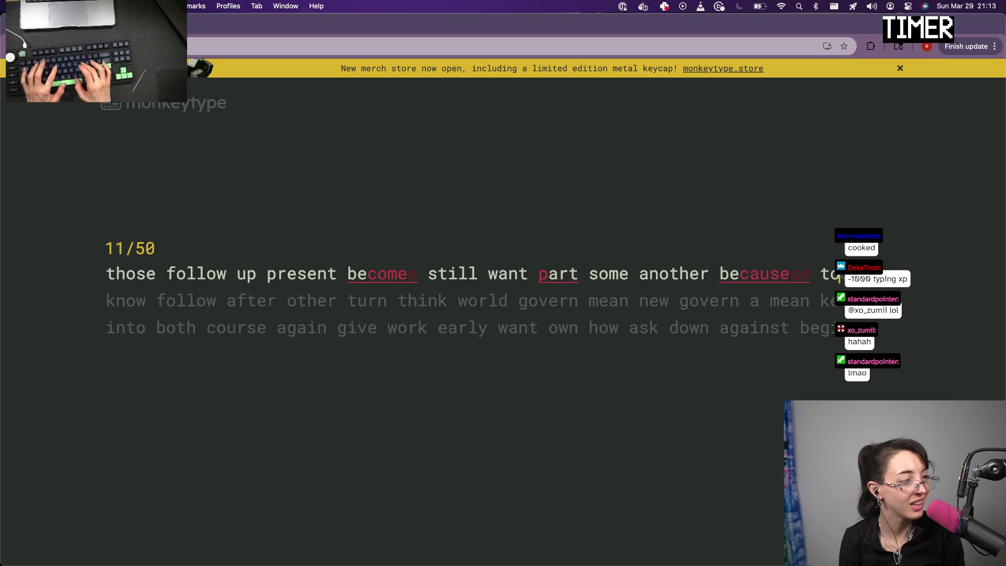
type("follow ")
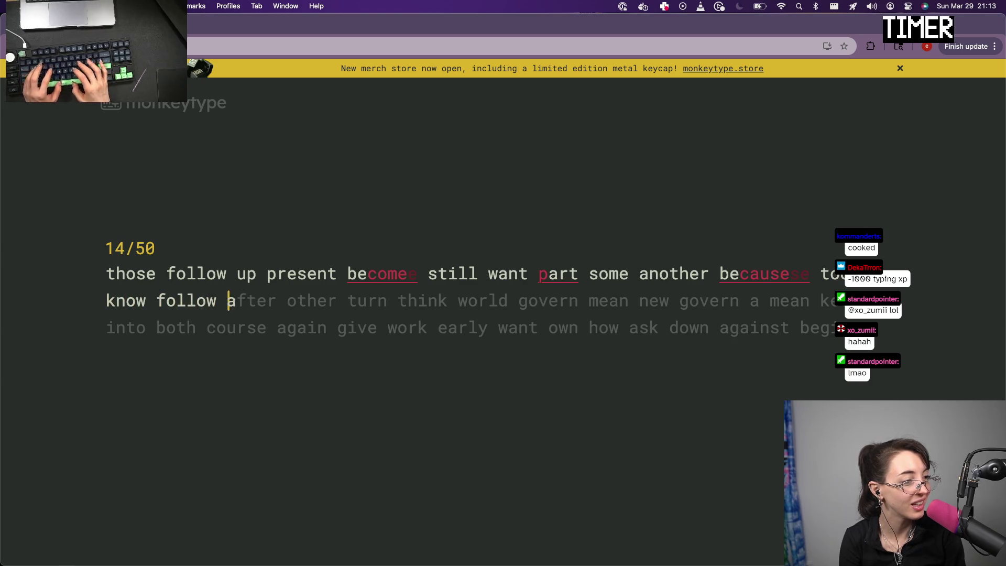
type("after other tu")
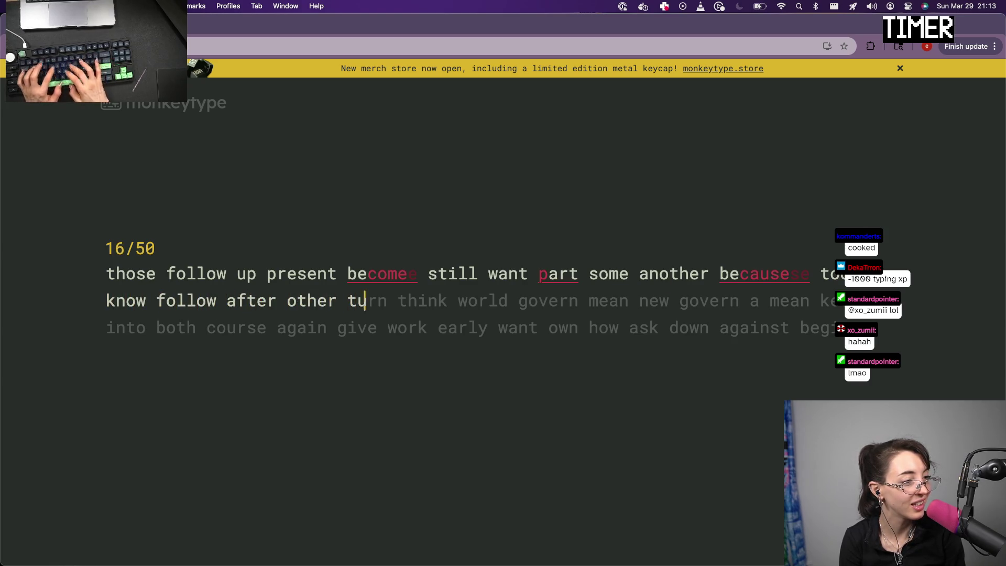
type("rn think ")
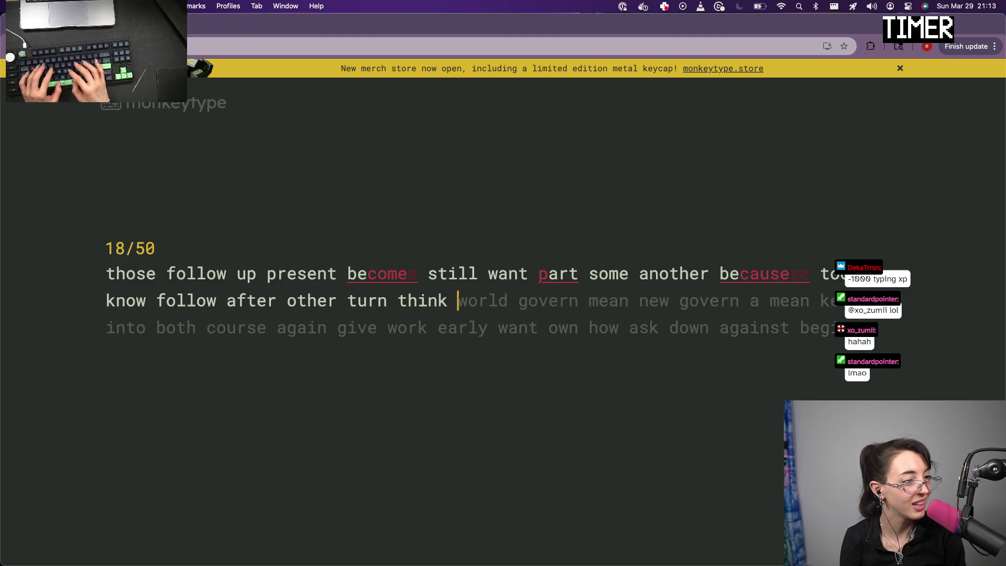
type("woeldrld ")
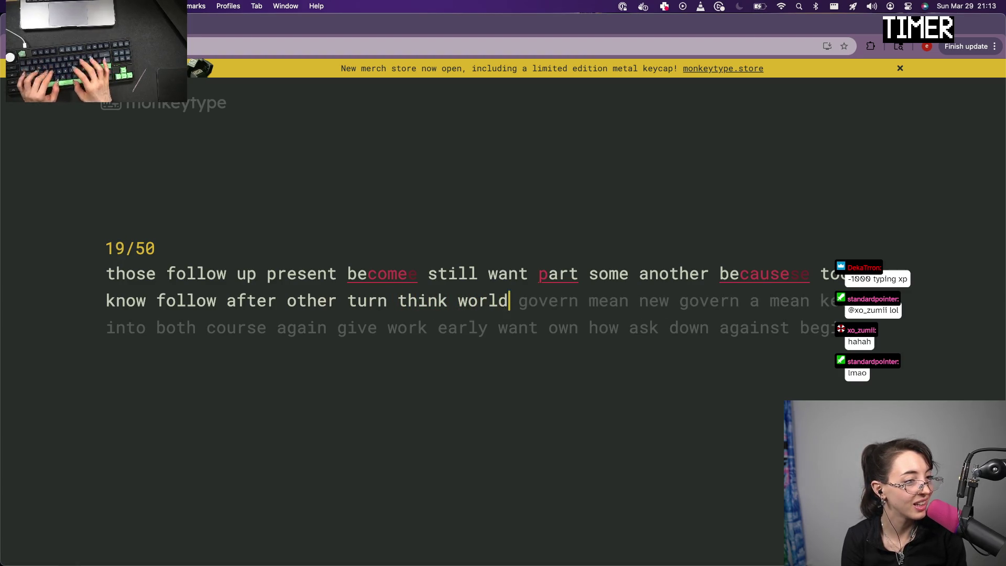
type("gocvern")
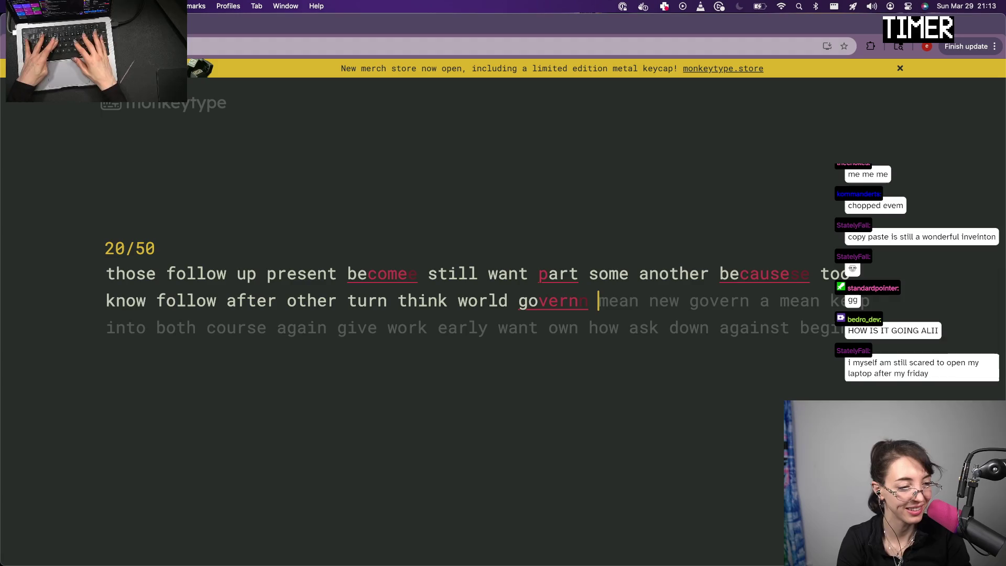
Restart with new words and type the test through, fixing the extra space after 'well'
key("Tab")
key("Return")
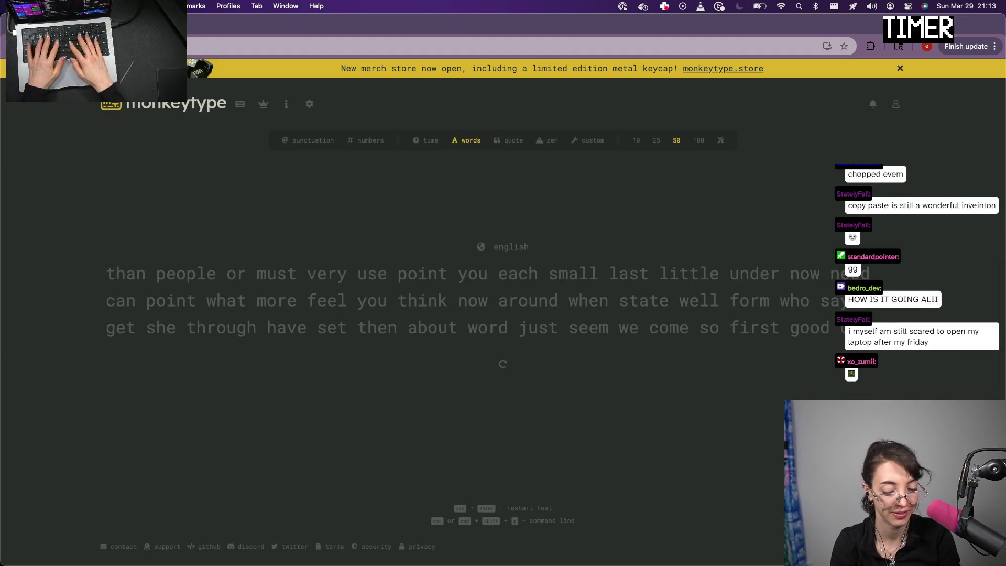
type("than people or mus")
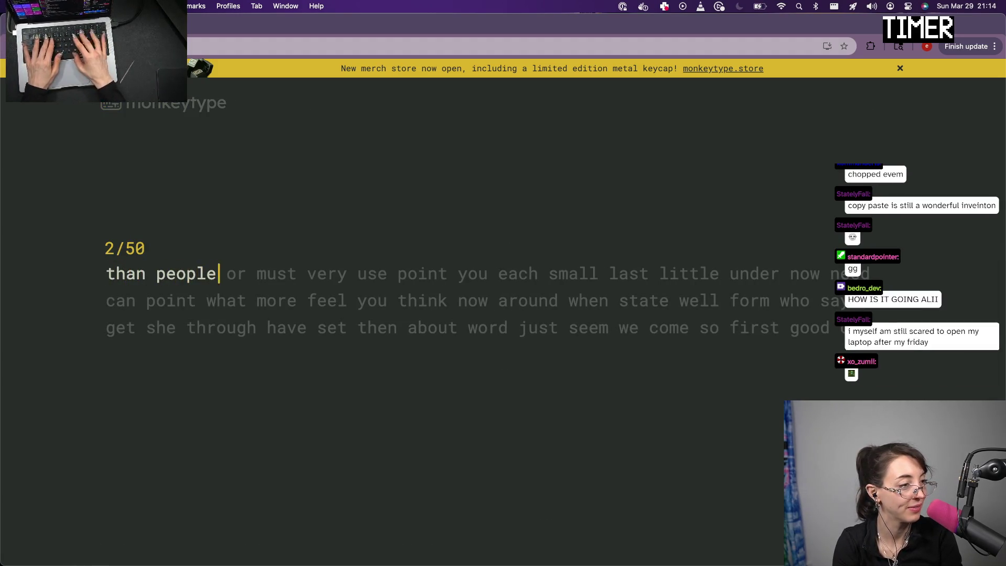
type("t ")
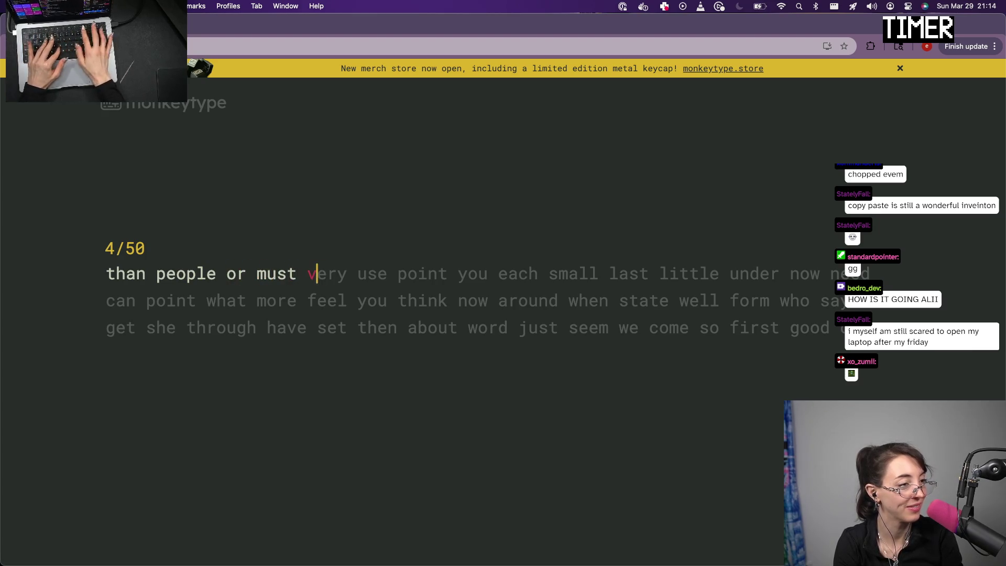
type("very usee point ")
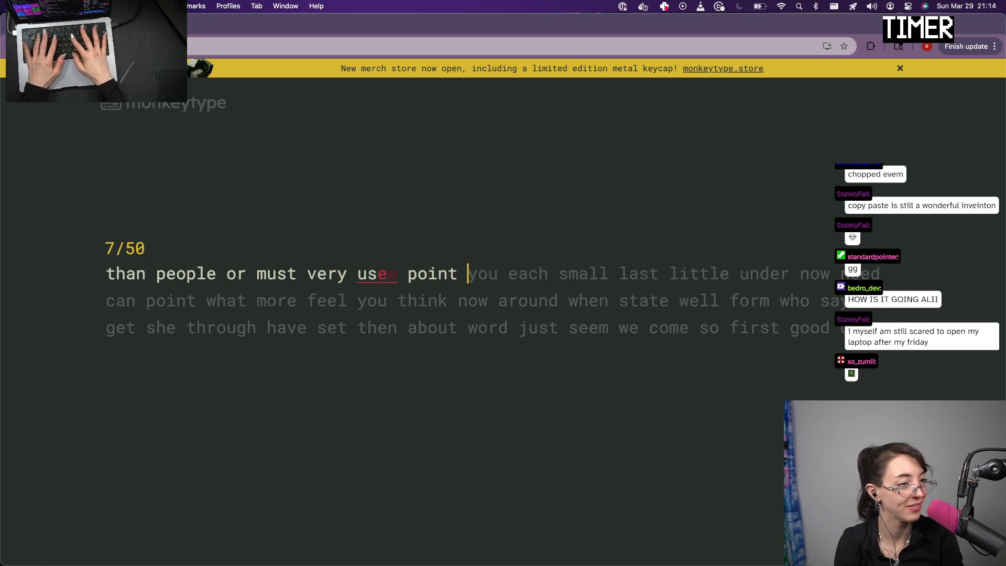
type("you each ")
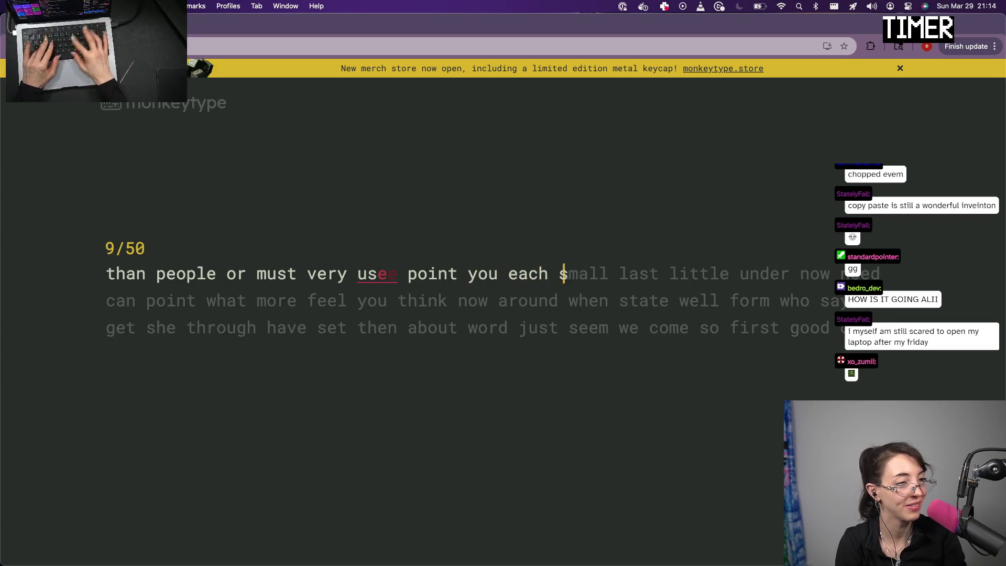
type("small last little")
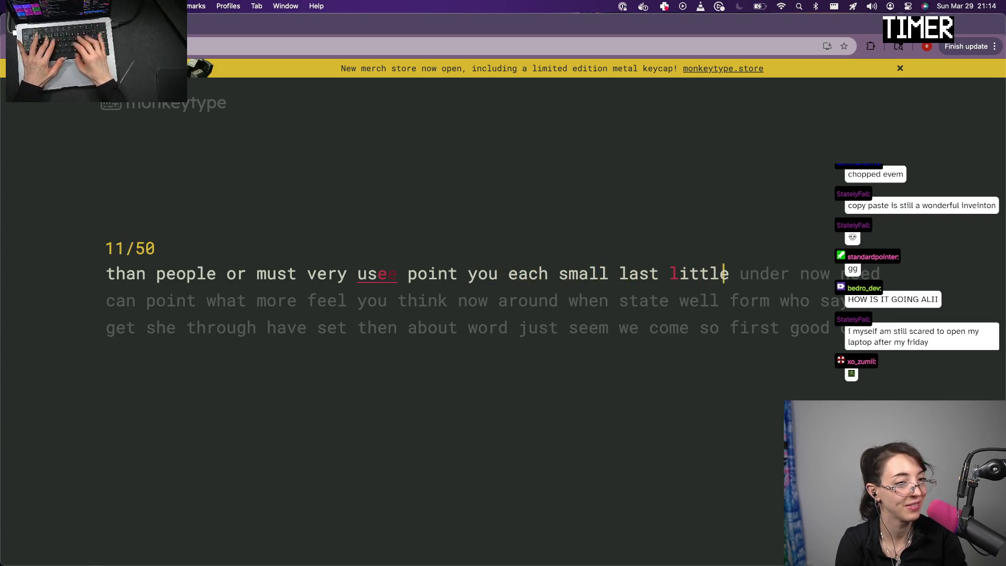
type(" undern now need c")
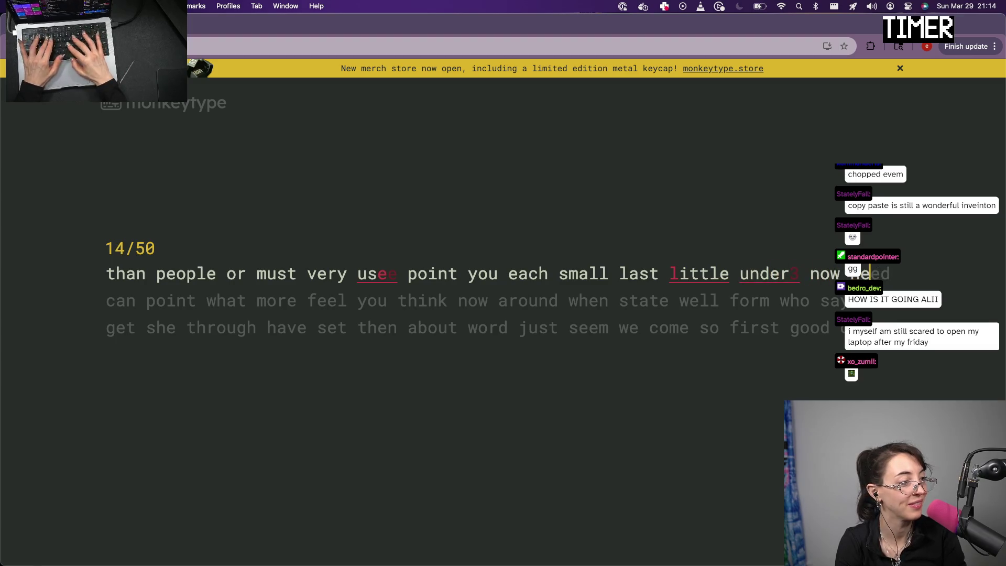
type("an point w")
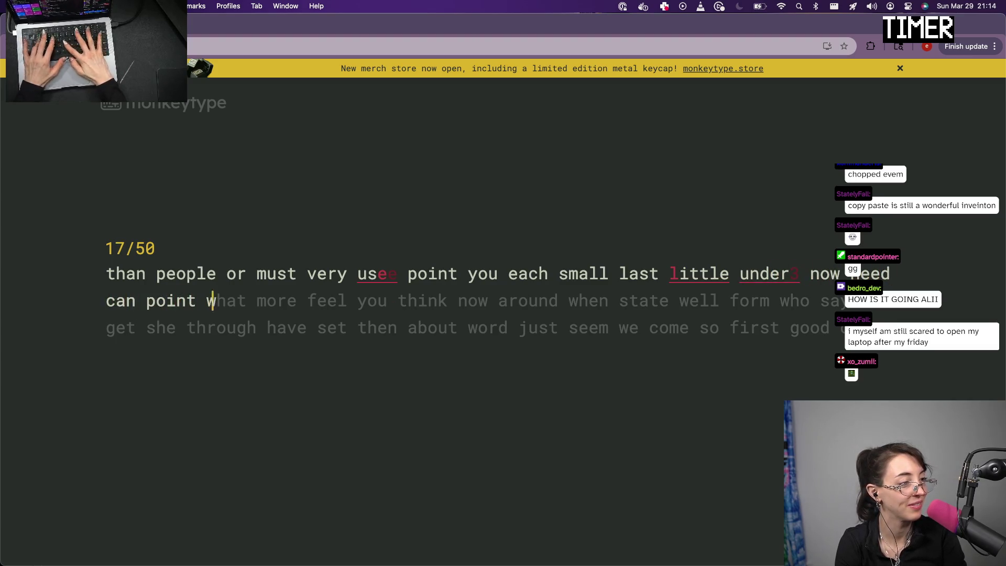
type("hat more feel you ")
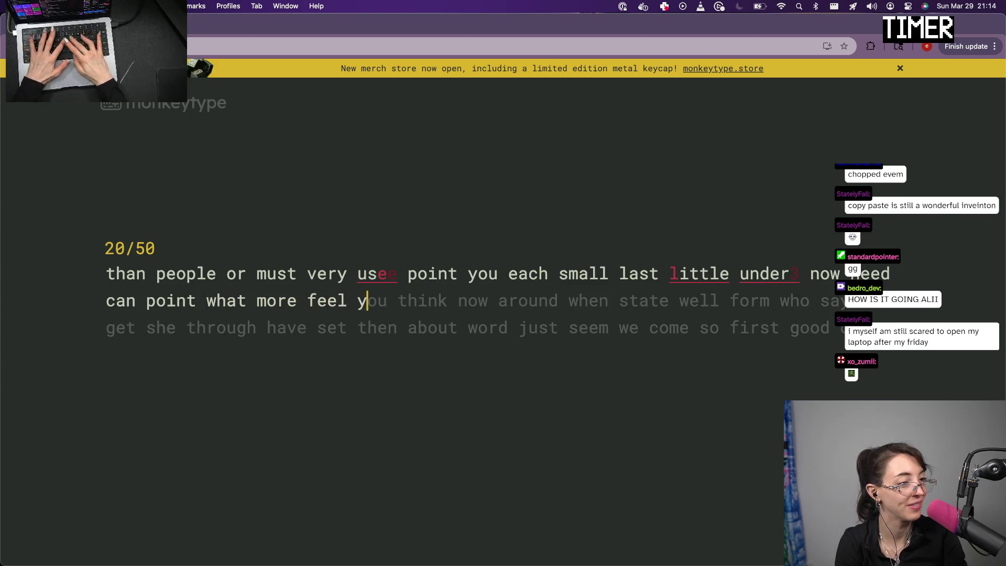
type("think n")
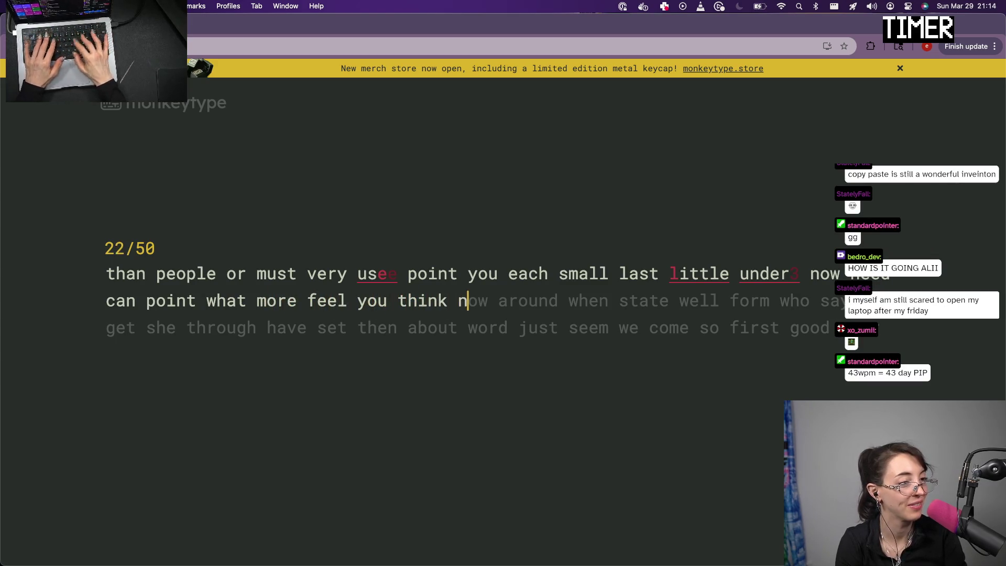
type("ow around when st")
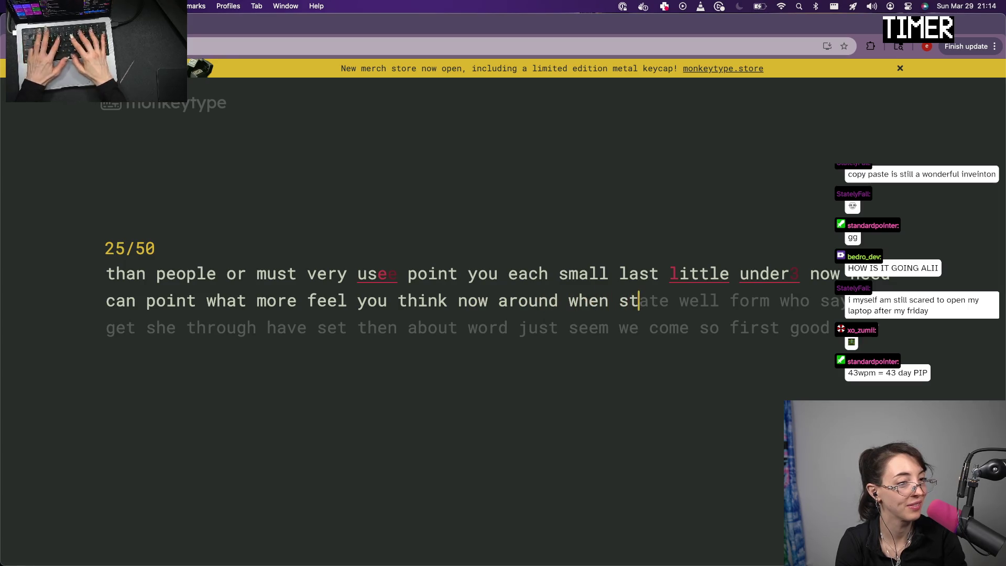
type("ate")
key("BackSpace")
key("BackSpace")
type("ate wello")
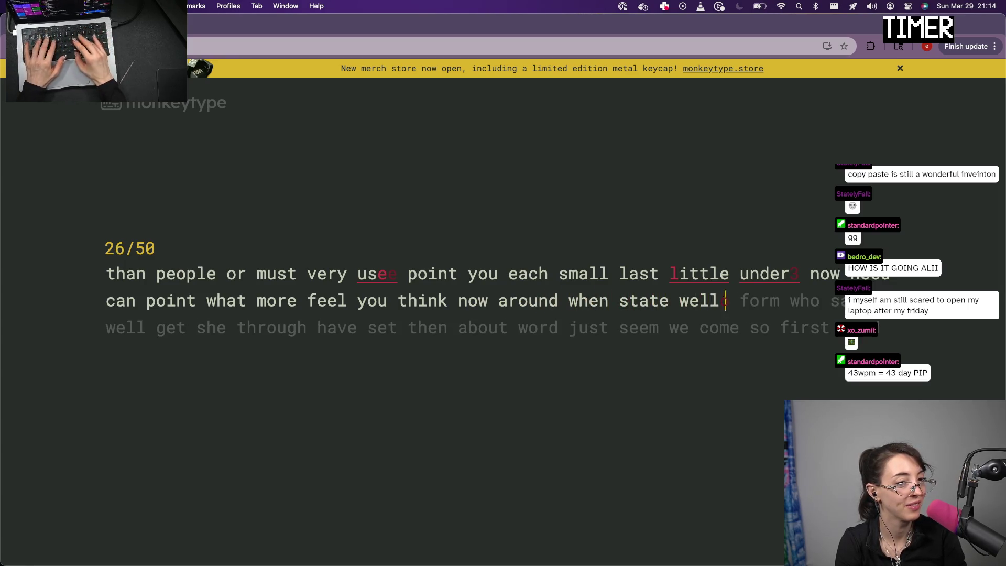
key("BackSpace")
type("form wh")
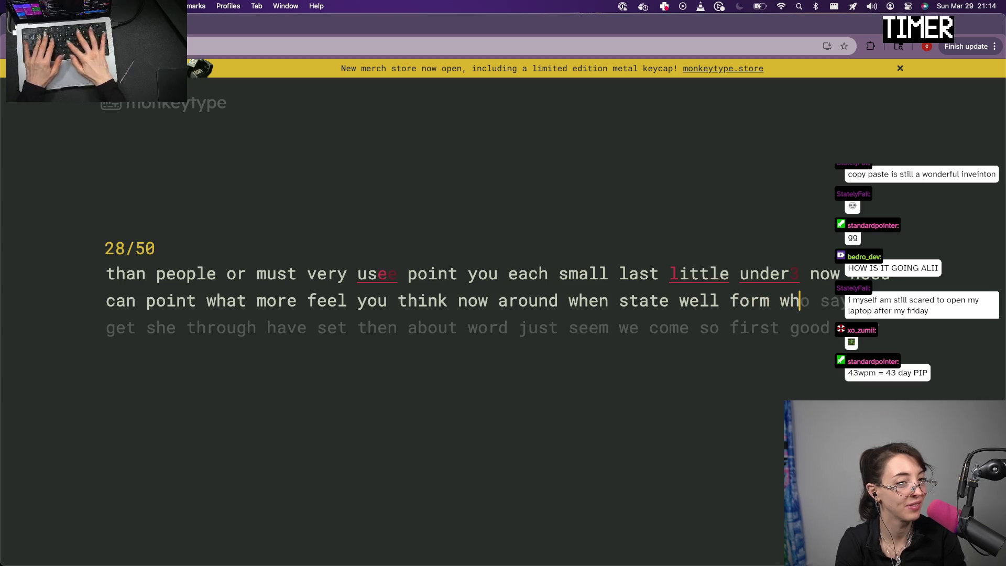
type("o say ")
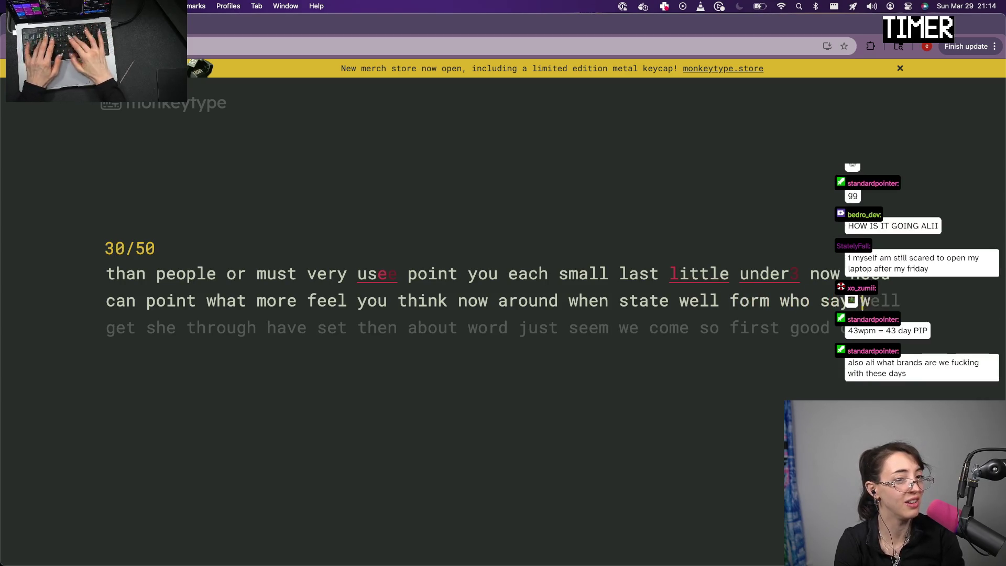
type("ll ")
type("ge")
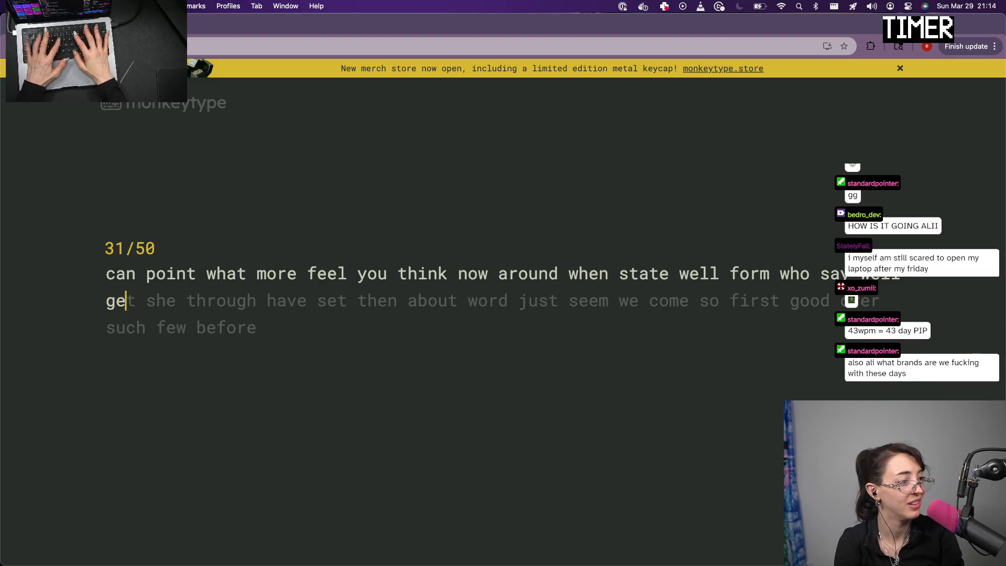
type("t she through hav")
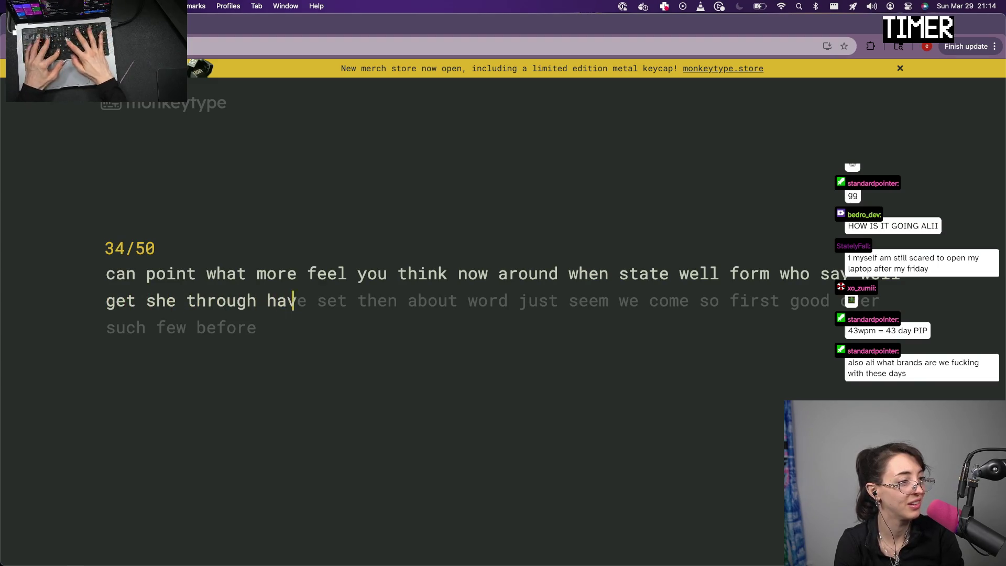
type("e set th")
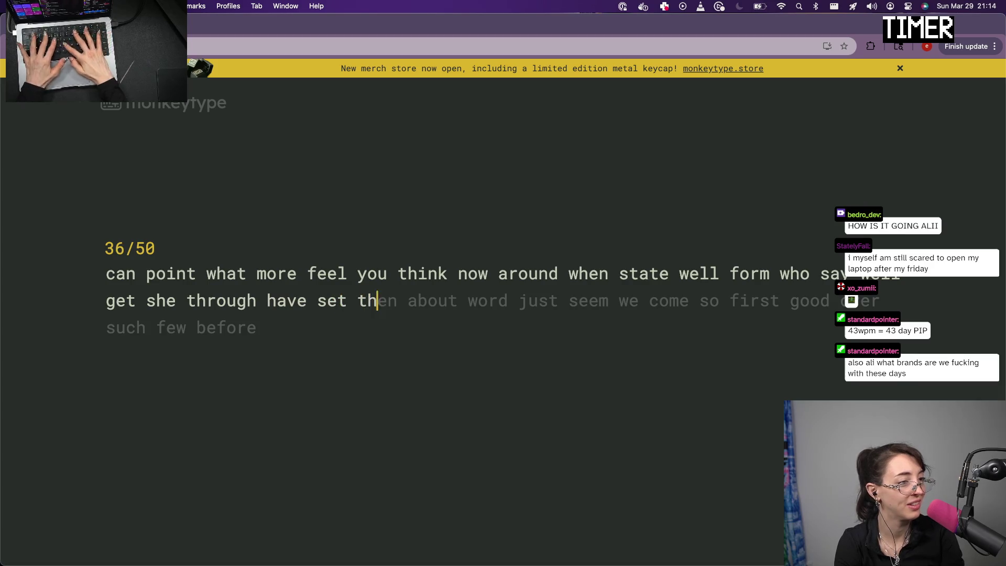
type("en about ")
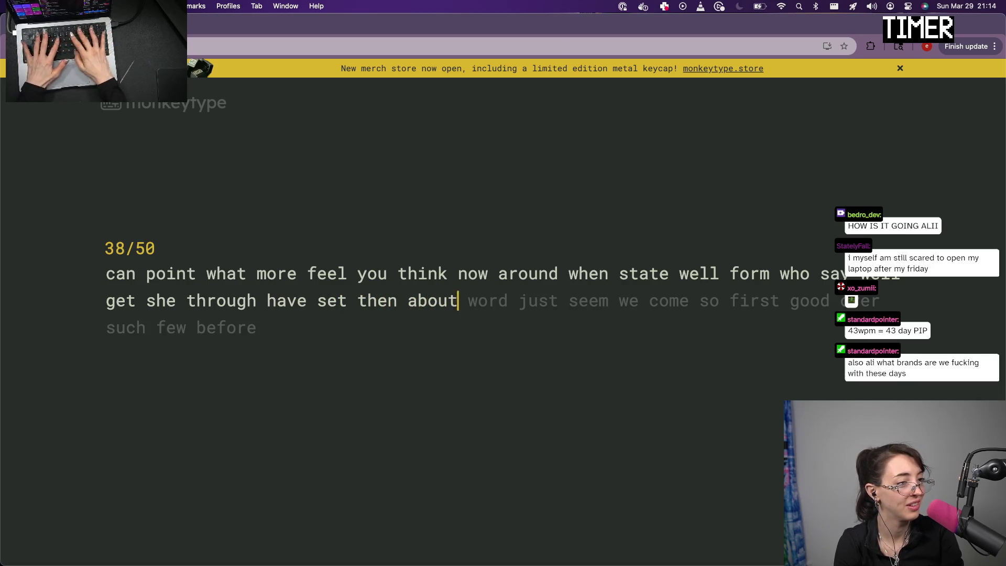
type("word just seem we come so first")
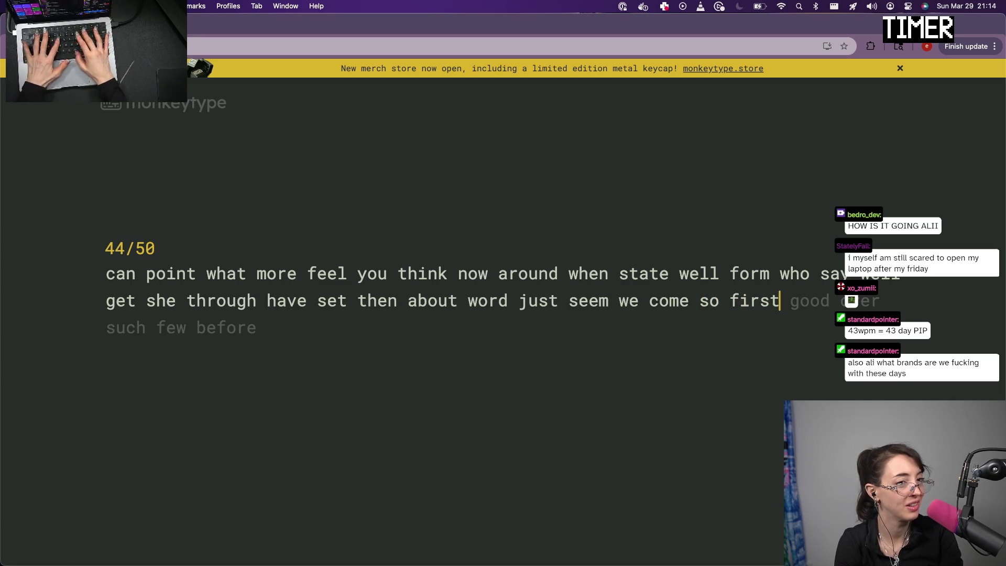
type("suc")
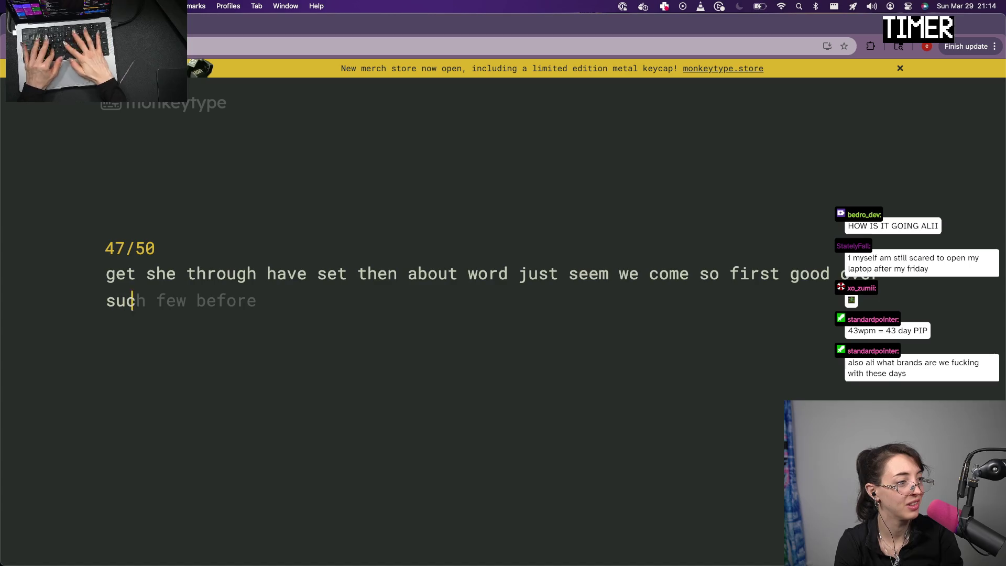
type("e")
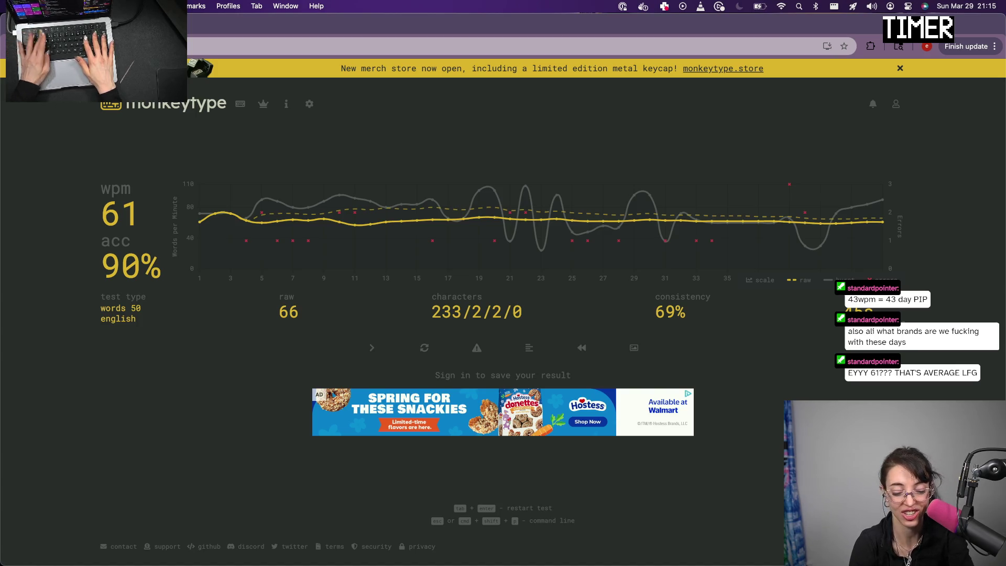
key("super+t")
type("t")
key("BackSpace")
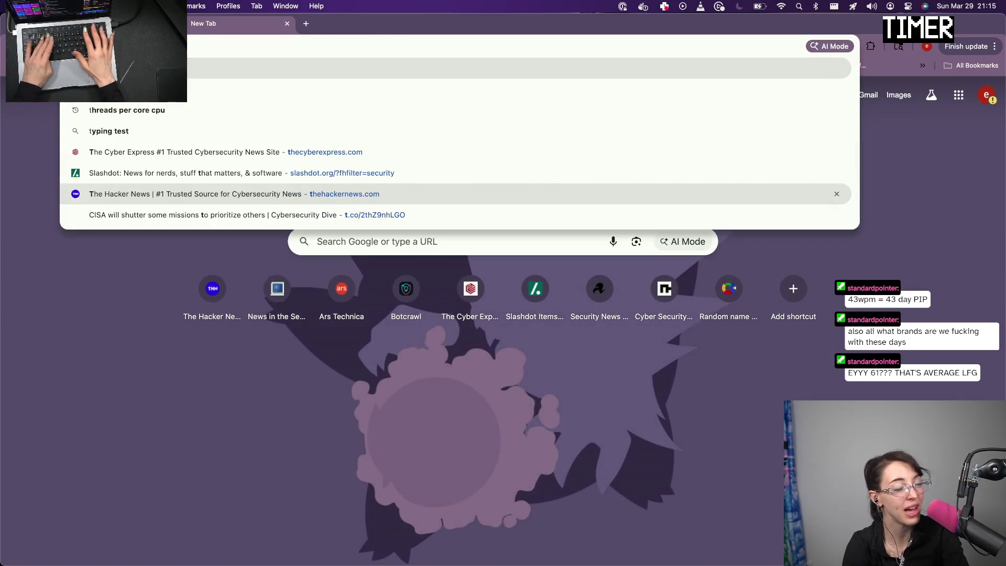
key("super+w")
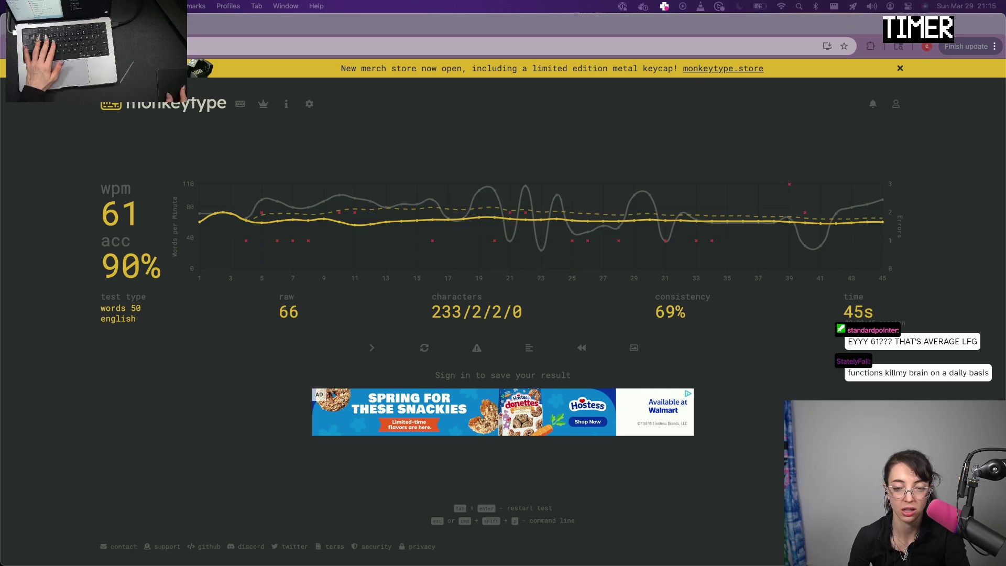
Tile the ThreatWire notes on the right and write 'stories:' with a 'litellm' entry
left_click_drag(681, 386, 1003, 228)
left_click(728, 303)
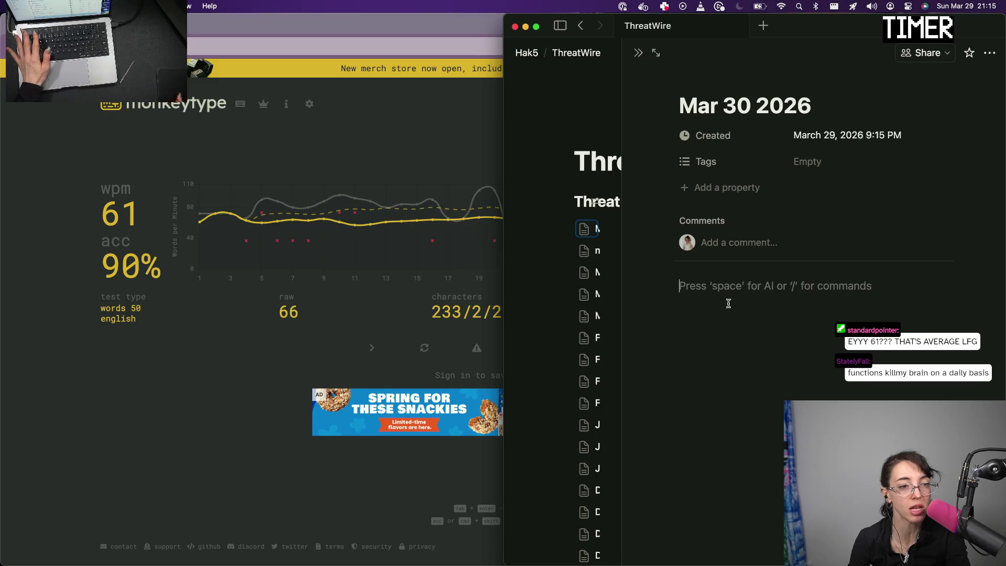
key("Return")
key("Return")
key("Return")
key("Return")
key("Return")
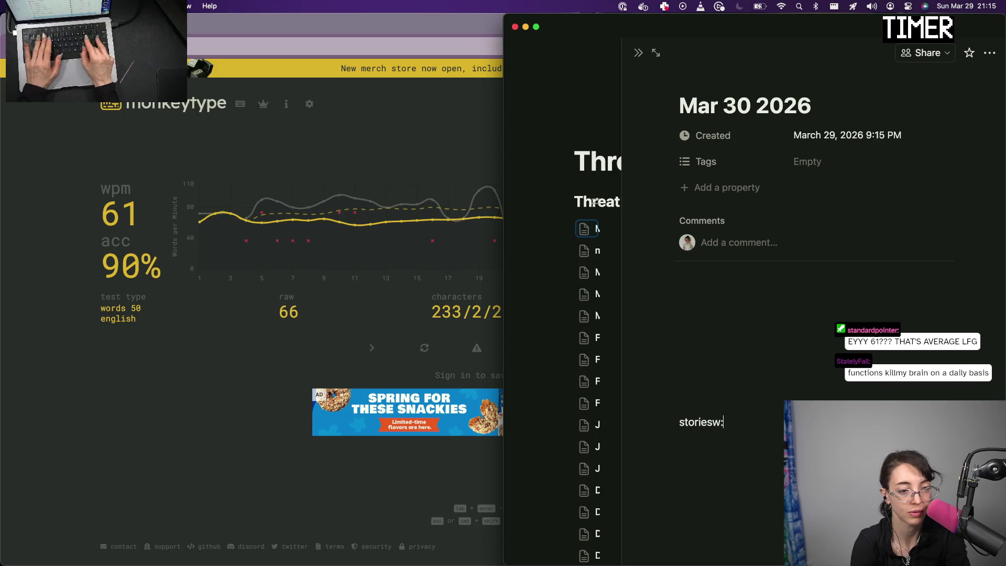
key("BackSpace")
key("BackSpace")
key("BackSpace")
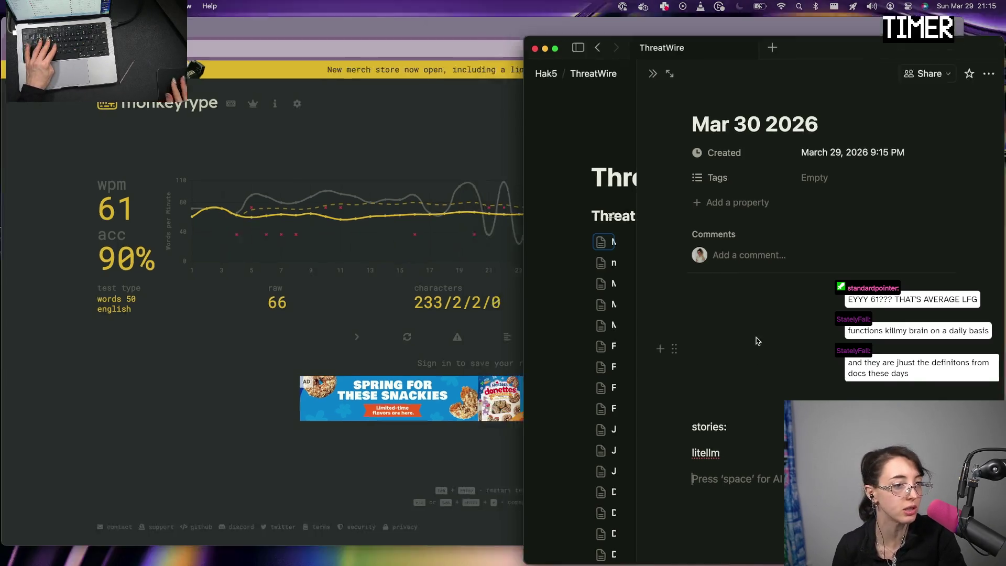
Bring the X timeline window into view beside the Notion notes
key("ctrl+Up")
key("ctrl+Up")
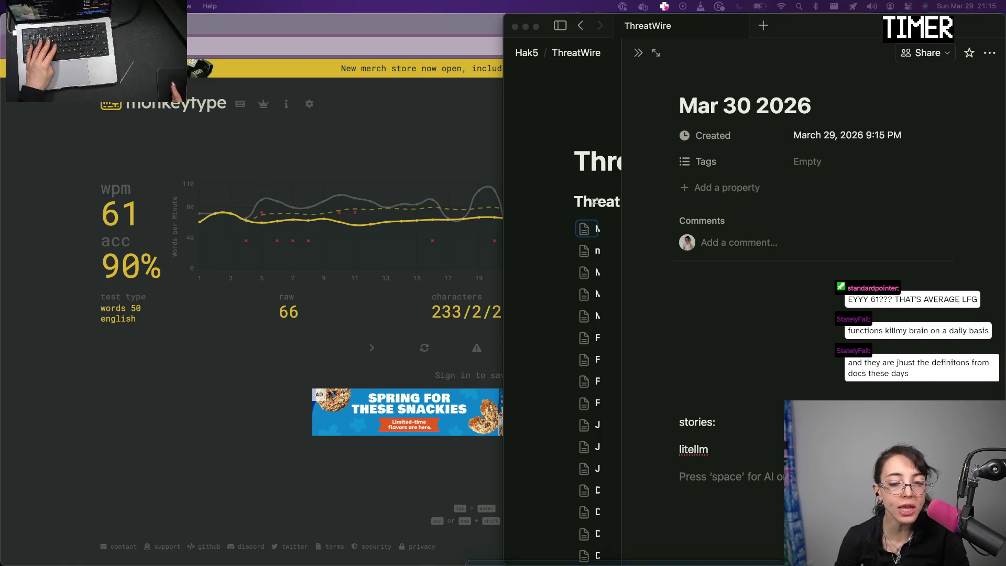
left_click_drag(650, 563, 3, 135)
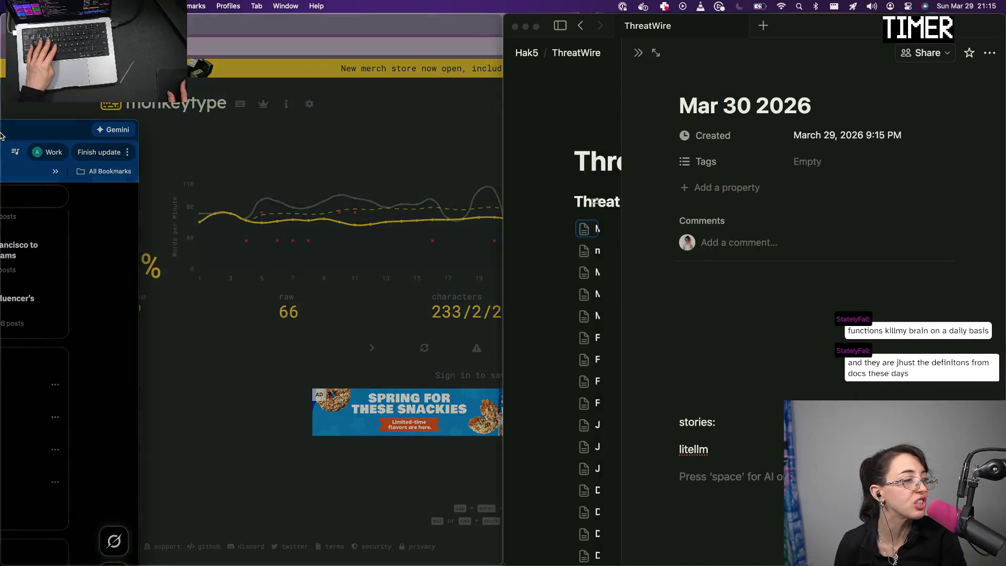
scroll(268, 218, "down", 4)
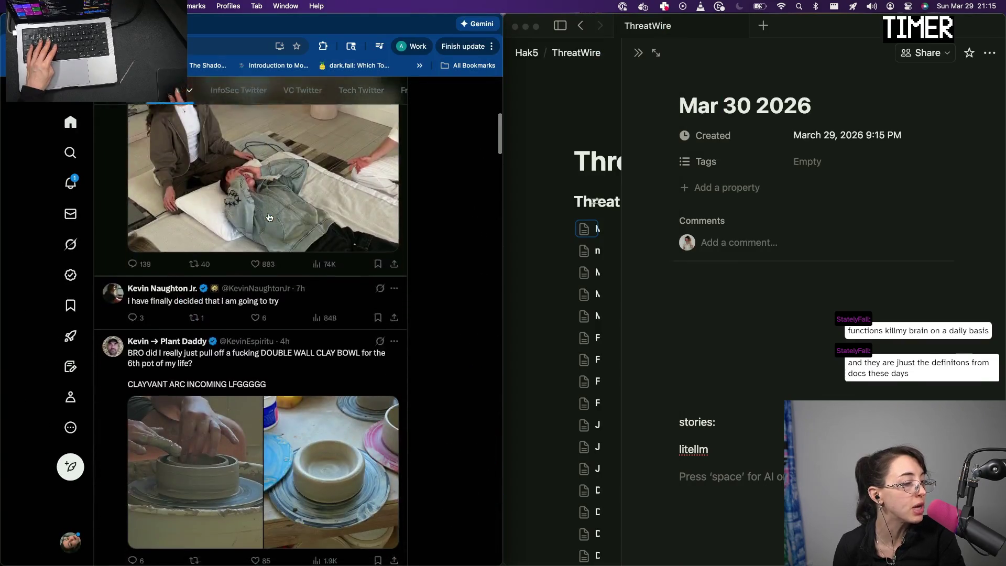
scroll(268, 217, "down", 1)
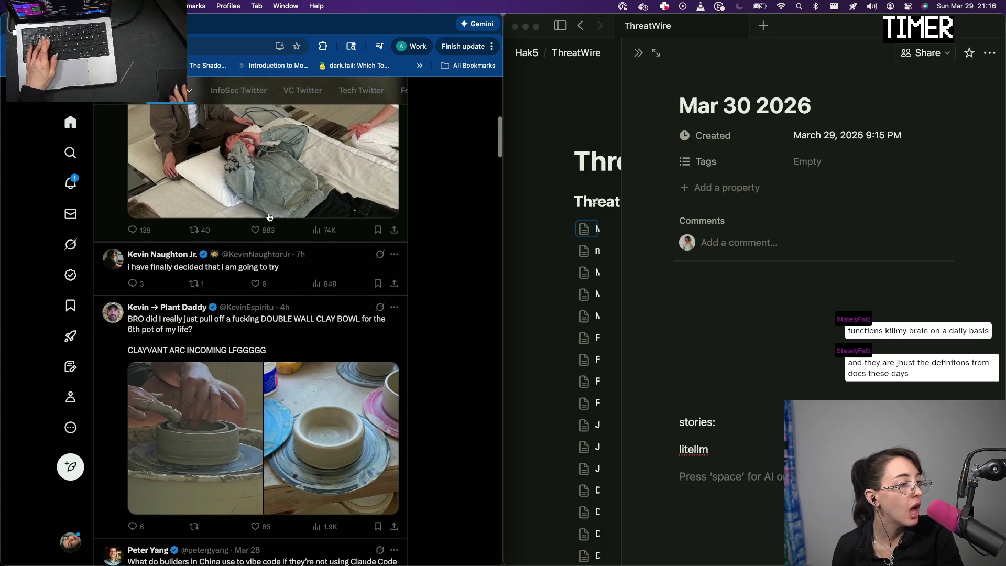
scroll(268, 218, "up", 3)
Read the long Bryan Johnson post from the home timeline
left_click(262, 193)
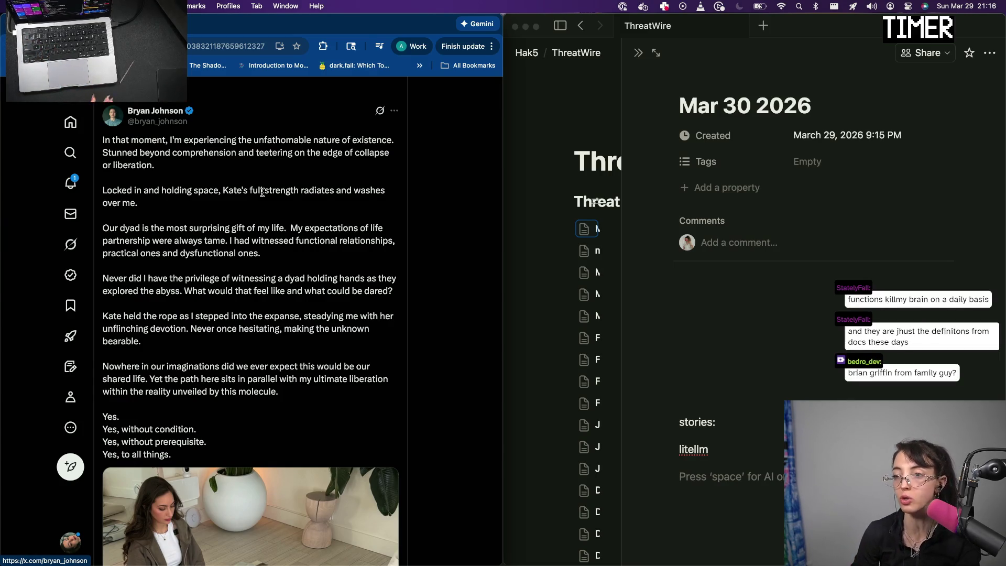
scroll(261, 192, "down", 2)
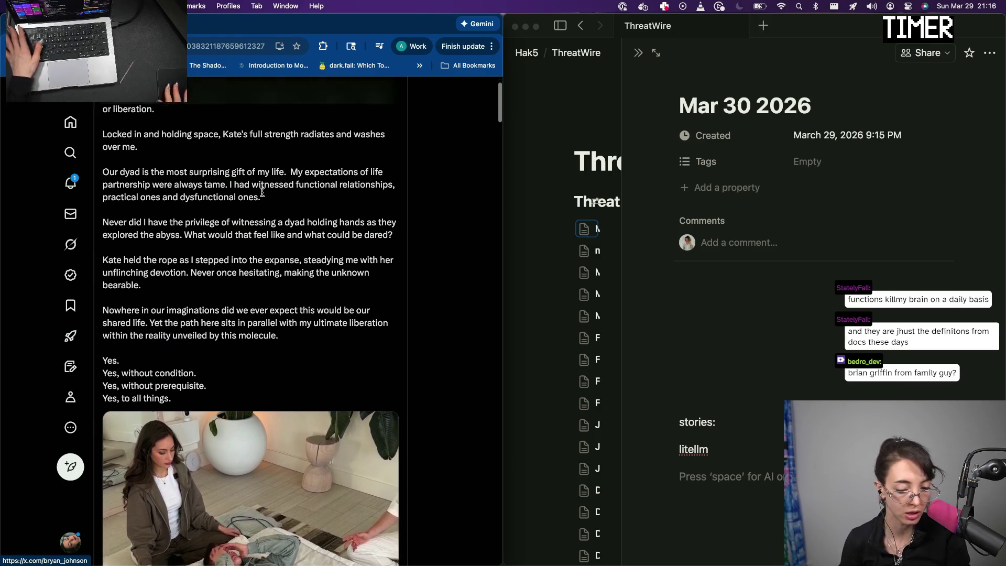
scroll(262, 192, "down", 2)
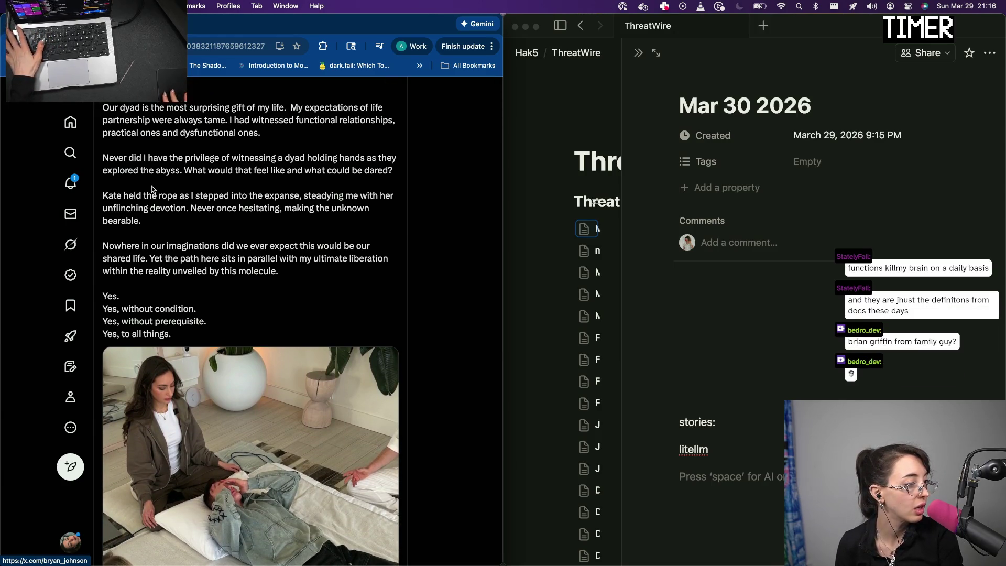
scroll(153, 190, "down", 1)
scroll(152, 188, "up", 1)
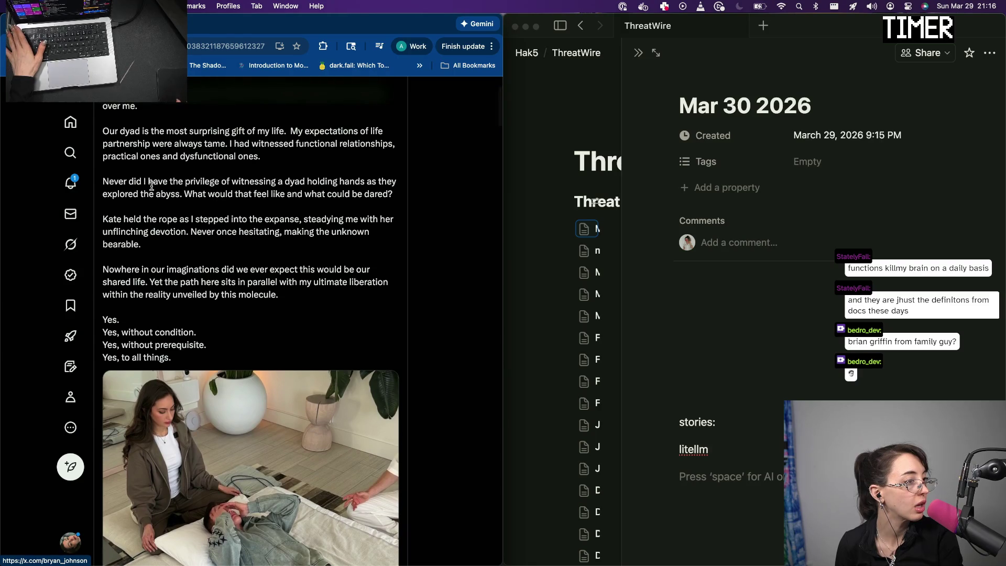
scroll(151, 186, "up", 1)
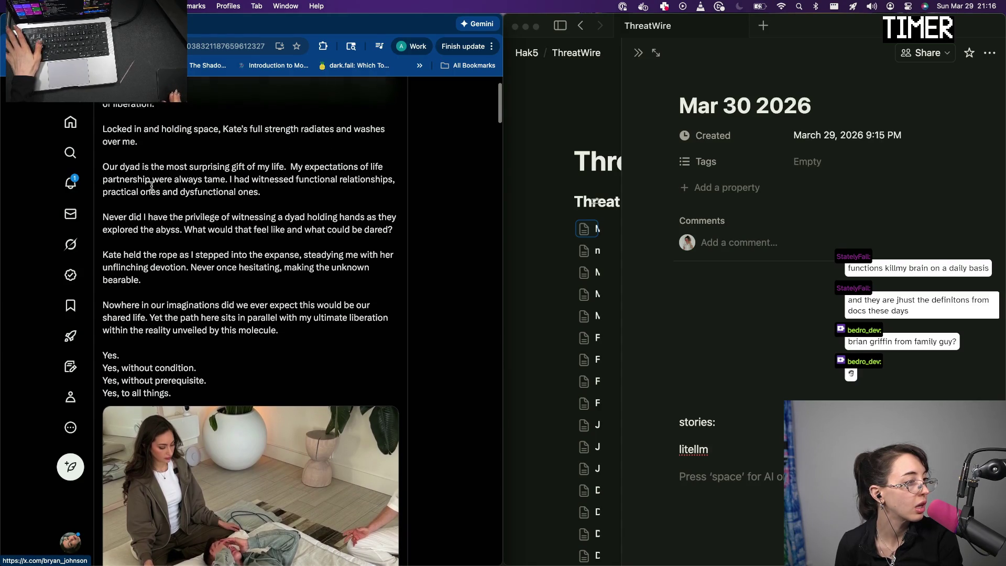
scroll(152, 186, "up", 1)
scroll(152, 189, "up", 1)
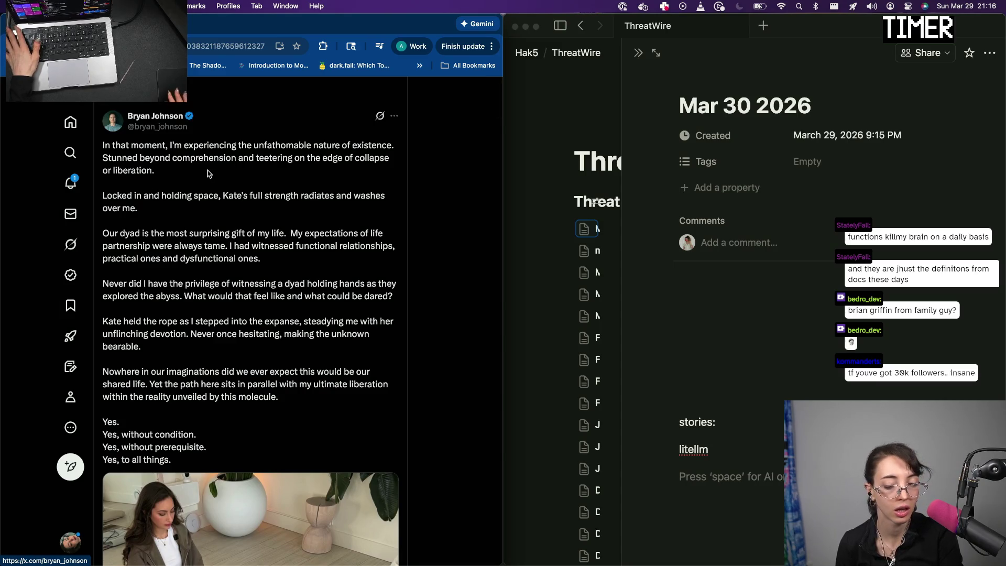
From saved bookmarks, send the Cloudflare tracking-script post and two LiteLLM posts to new tabs
left_click(70, 396)
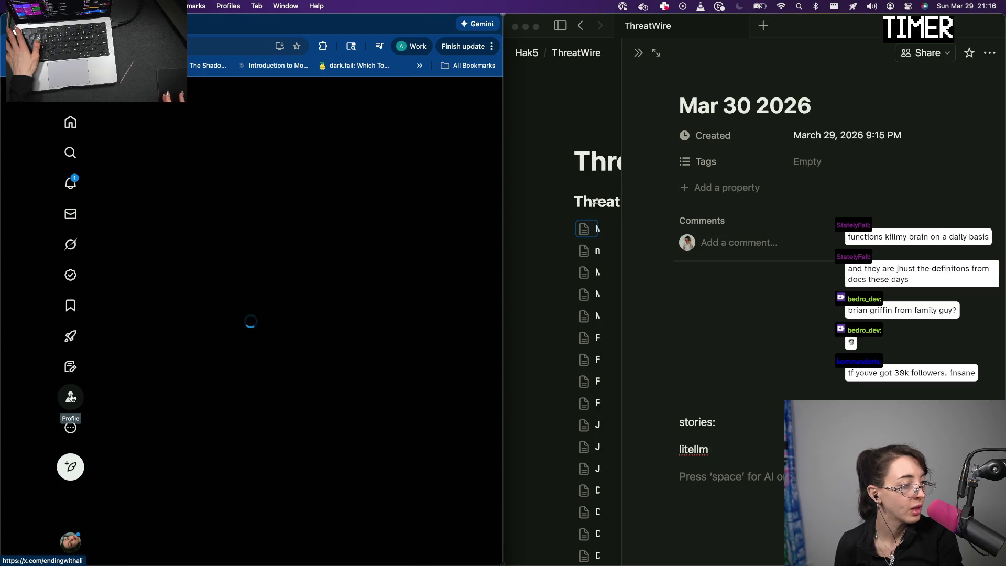
left_click(70, 305)
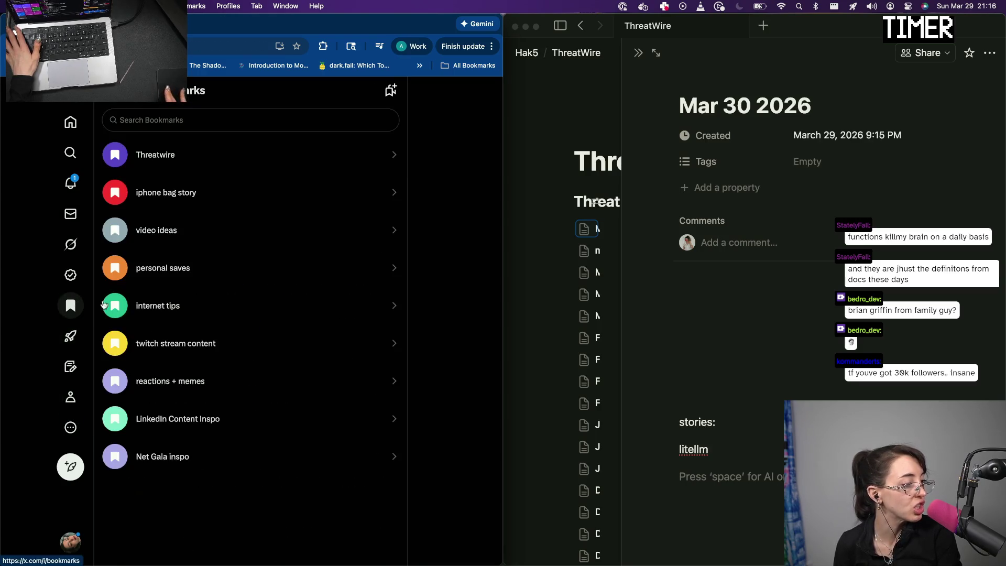
scroll(206, 213, "down", 5)
scroll(206, 213, "down", 4)
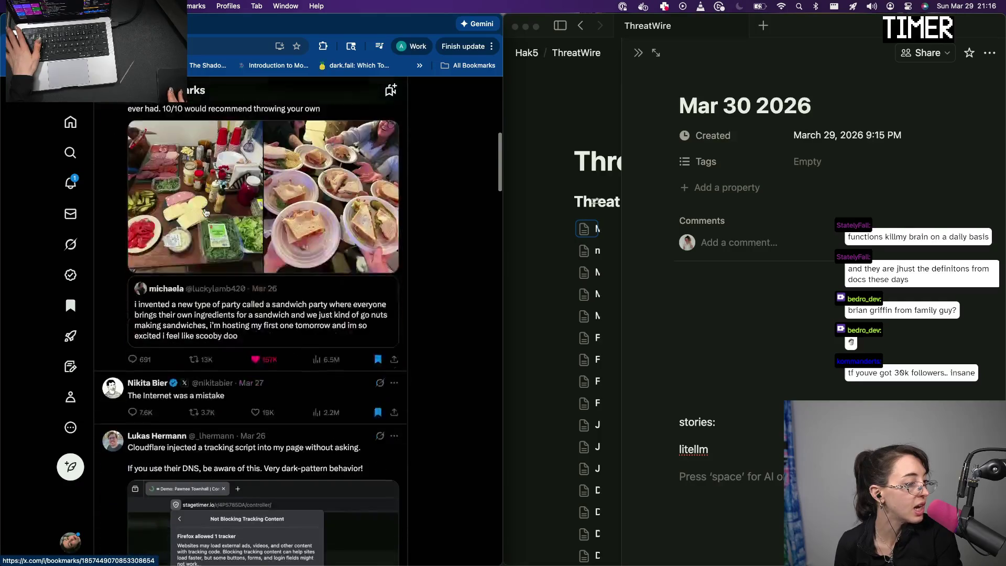
scroll(218, 303, "down", 1)
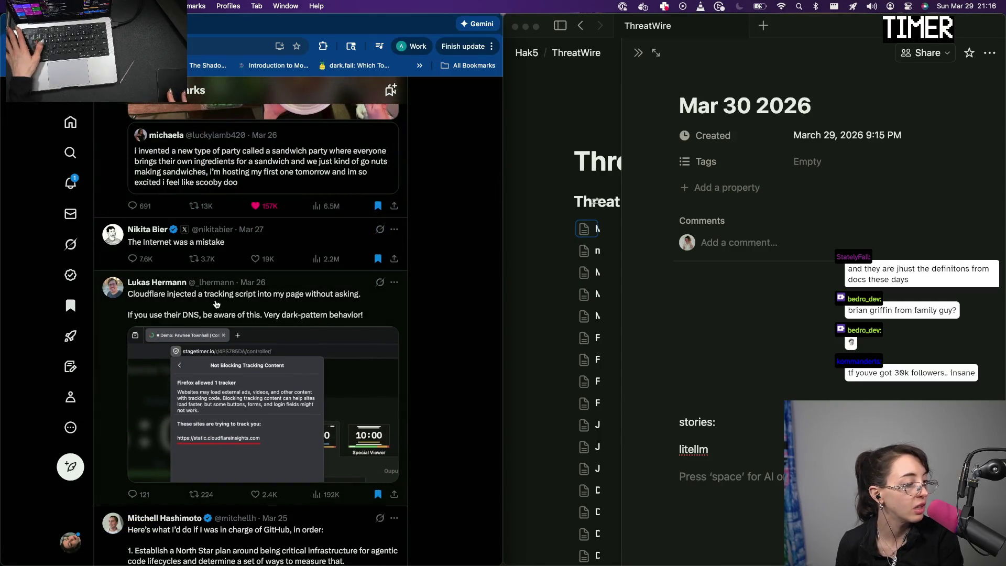
left_click(218, 303)
scroll(308, 211, "down", 1)
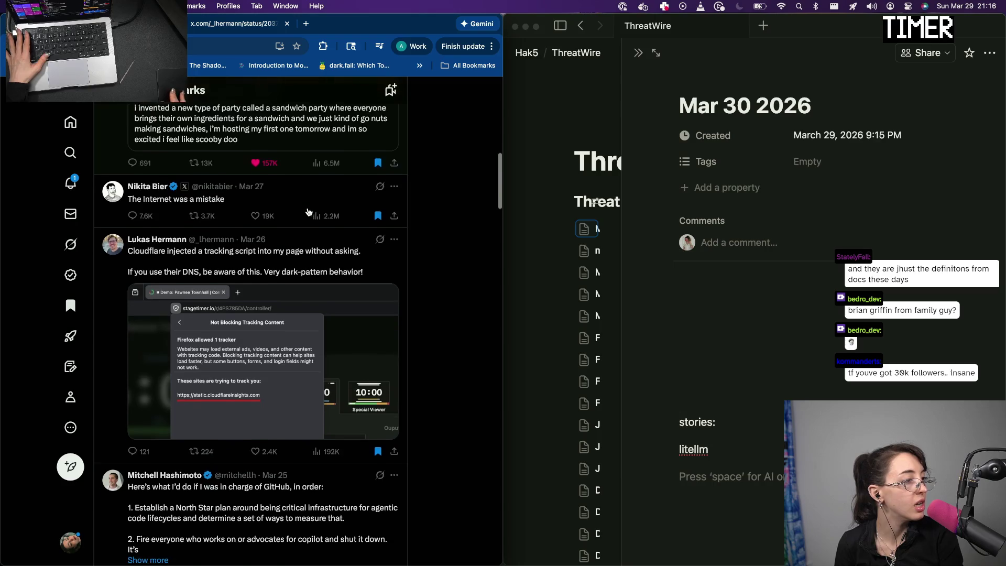
scroll(236, 259, "down", 2)
scroll(157, 314, "down", 2)
scroll(138, 322, "down", 1)
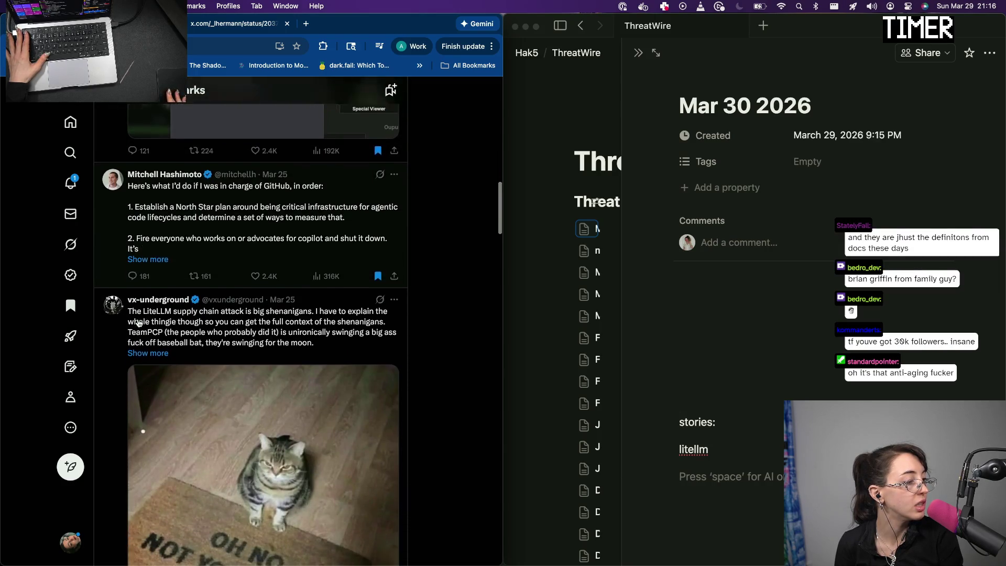
scroll(138, 323, "down", 1)
scroll(138, 326, "down", 4)
scroll(139, 326, "down", 2)
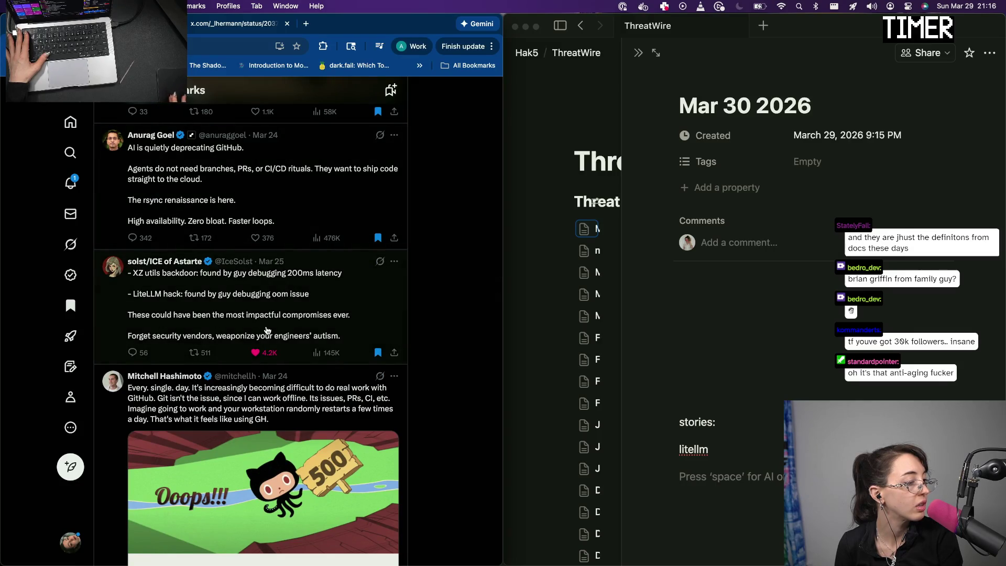
scroll(181, 295, "down", 2)
scroll(235, 298, "down", 1)
scroll(302, 303, "down", 2)
scroll(302, 303, "down", 2)
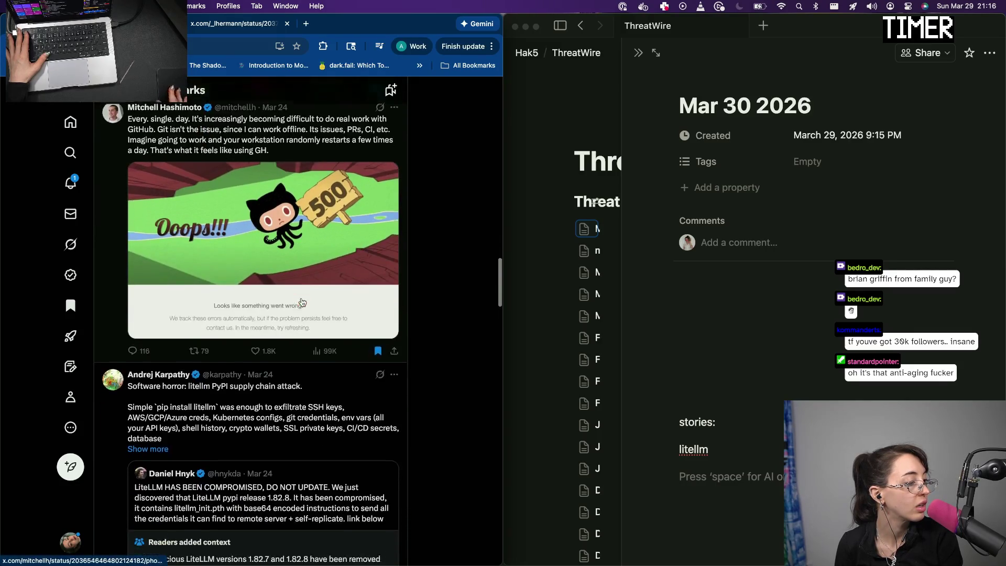
scroll(260, 354, "down", 1)
scroll(219, 402, "down", 2)
scroll(219, 402, "down", 1)
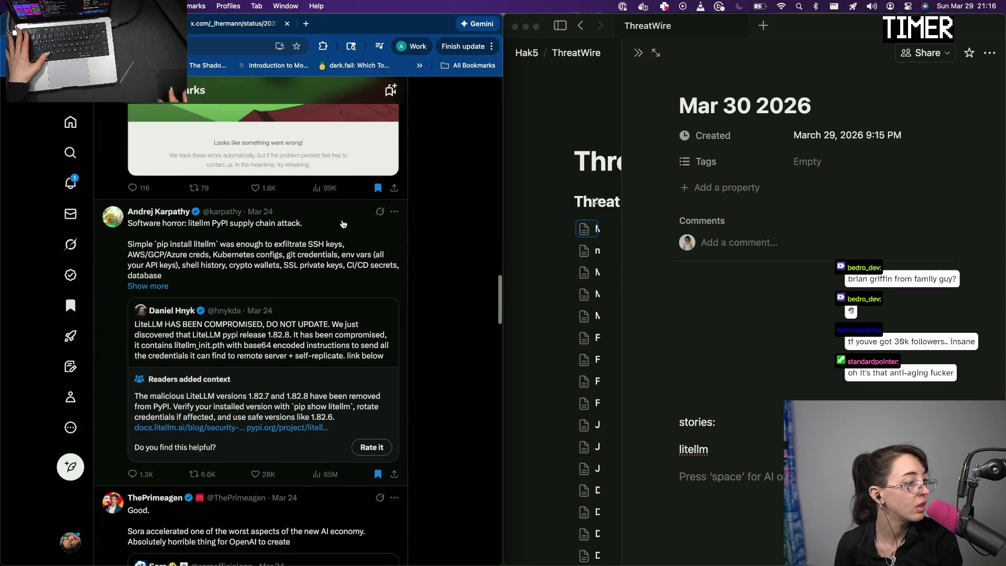
left_click(202, 355, "super")
left_click(250, 265, "super")
scroll(250, 265, "down", 1)
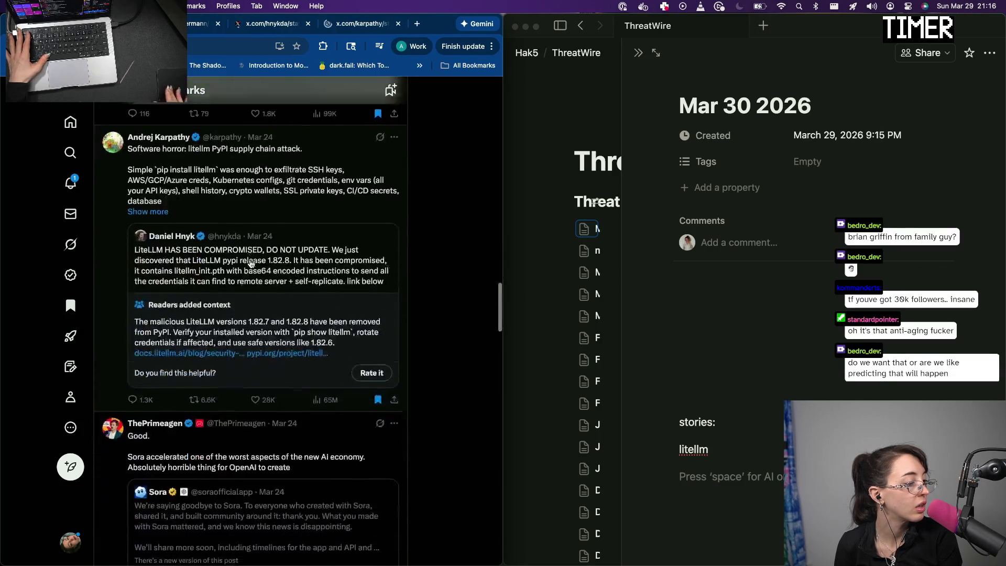
scroll(275, 276, "down", 2)
scroll(314, 283, "down", 2)
scroll(322, 286, "down", 1)
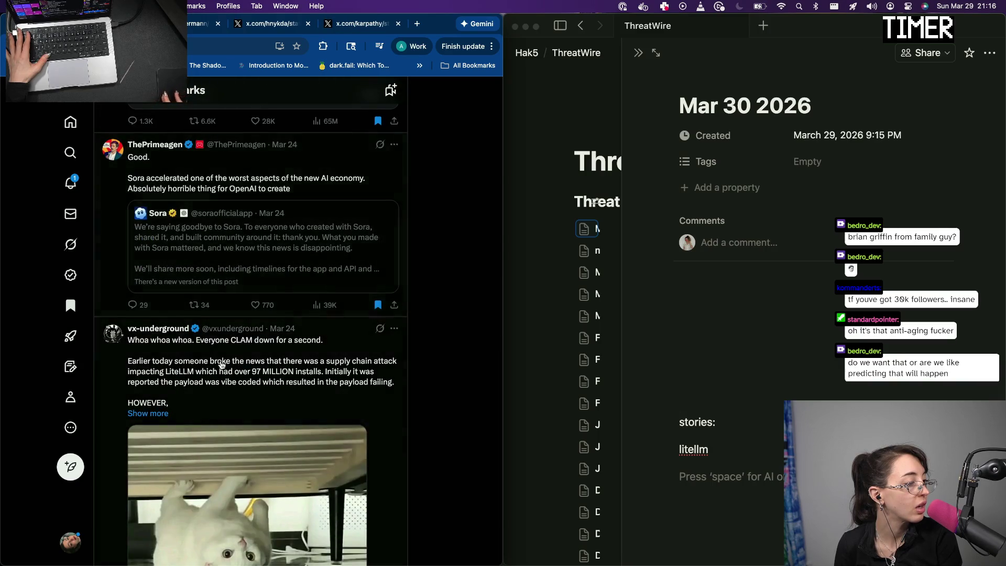
scroll(219, 368, "down", 2)
scroll(219, 369, "down", 2)
scroll(219, 368, "down", 2)
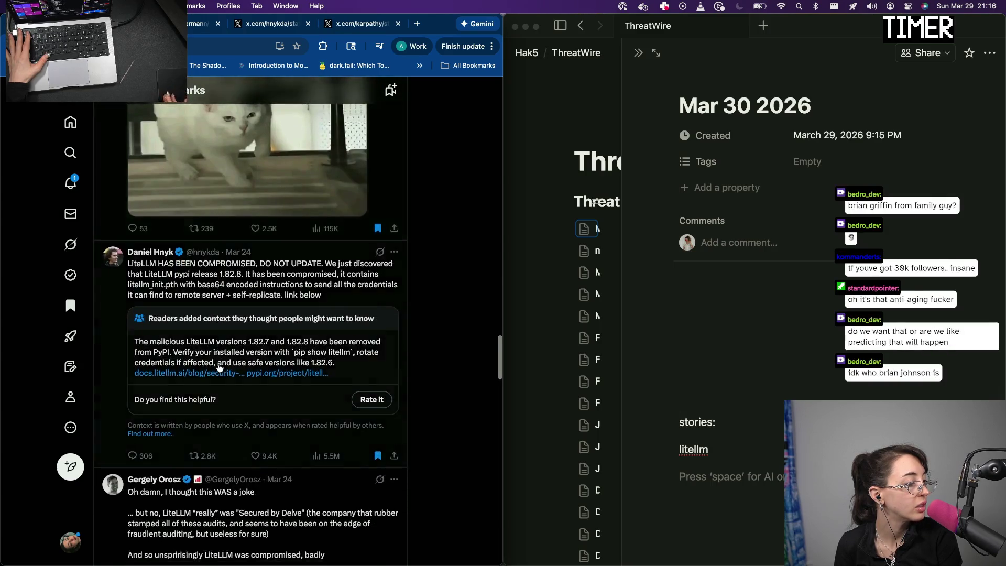
scroll(218, 368, "down", 3)
scroll(218, 368, "down", 1)
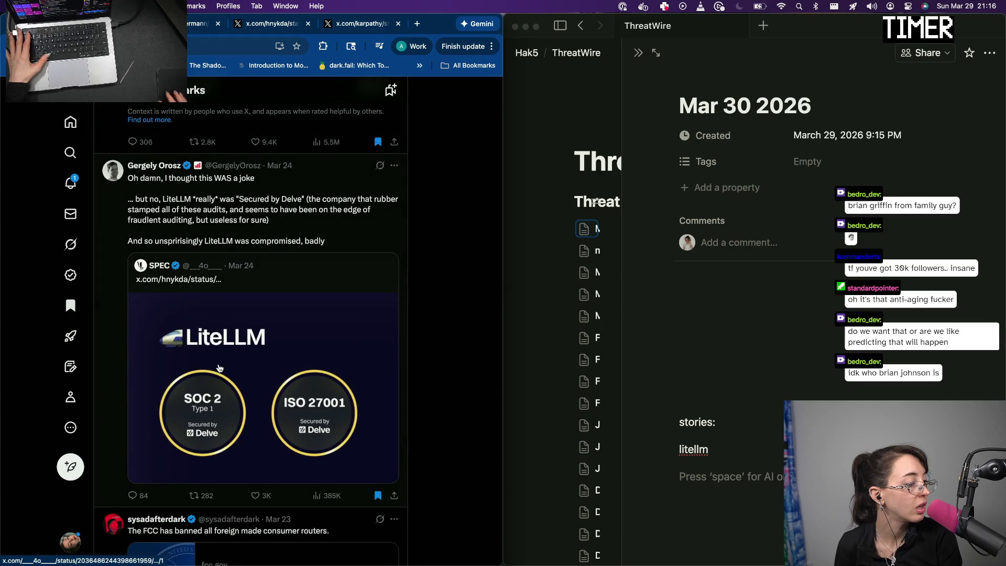
scroll(219, 369, "down", 3)
scroll(218, 367, "down", 1)
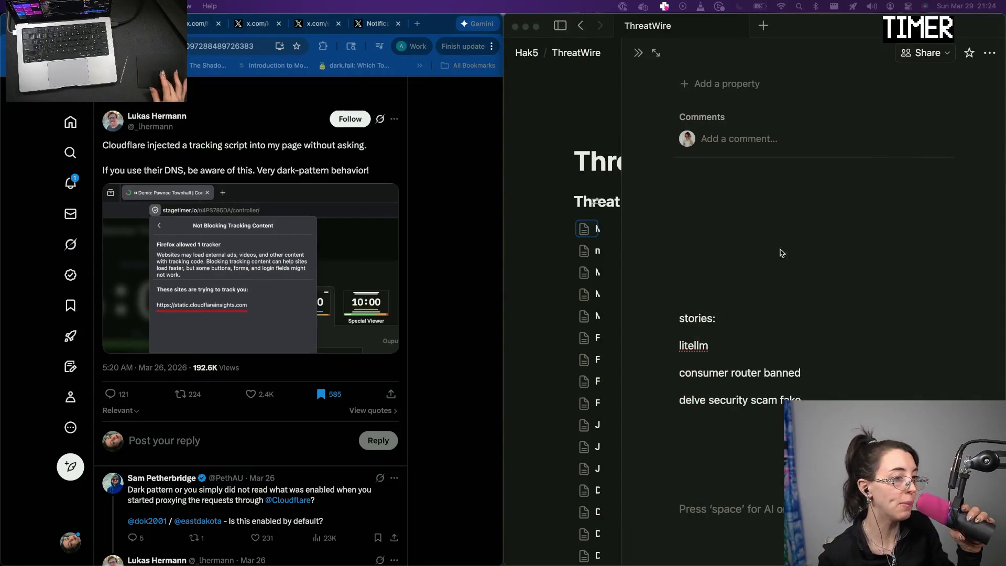
Write the Security PSA paragraph about Cloudflare-injected tracking scripts below the stories list
left_click(727, 434)
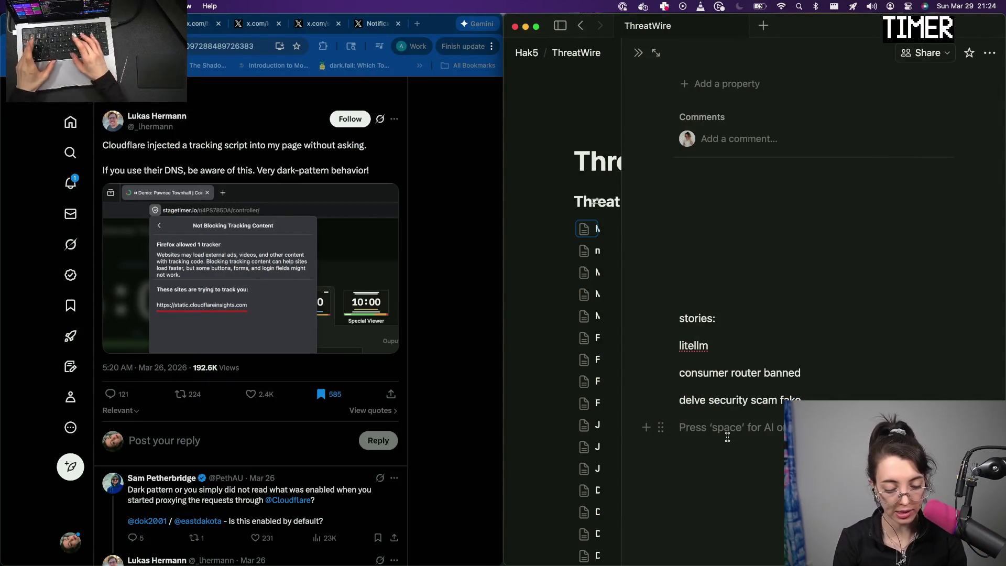
type("Security PSA for all th")
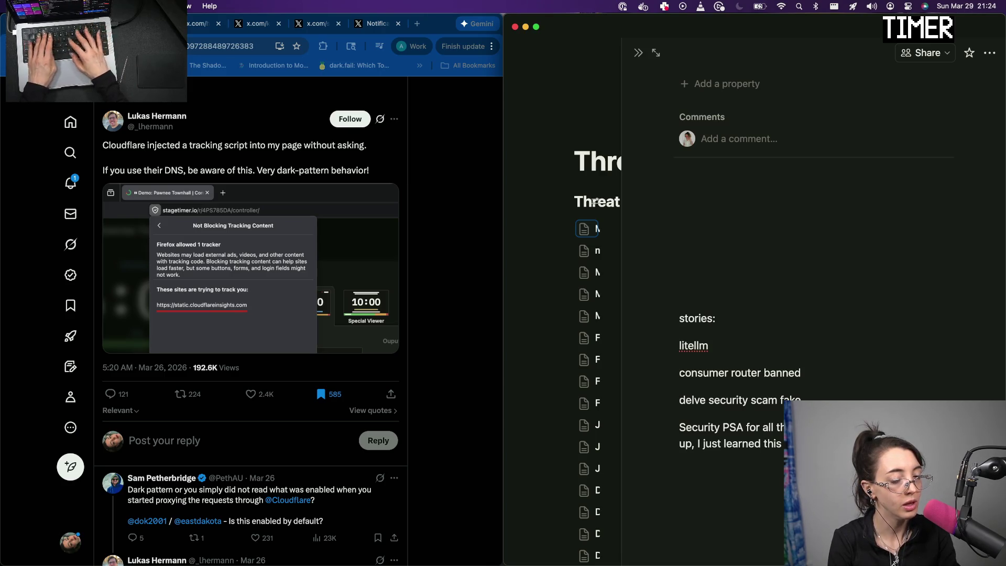
key("super+z")
key("super+v")
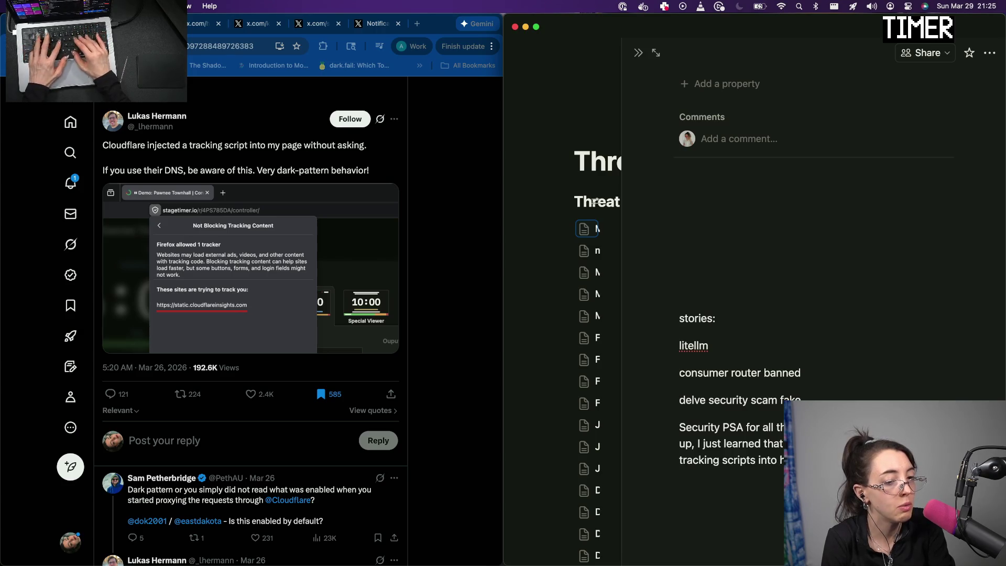
Write the paragraph about the tweeter finding a script injected into his Cloudflare DNS page and his reply
key("Return")
key("Return")
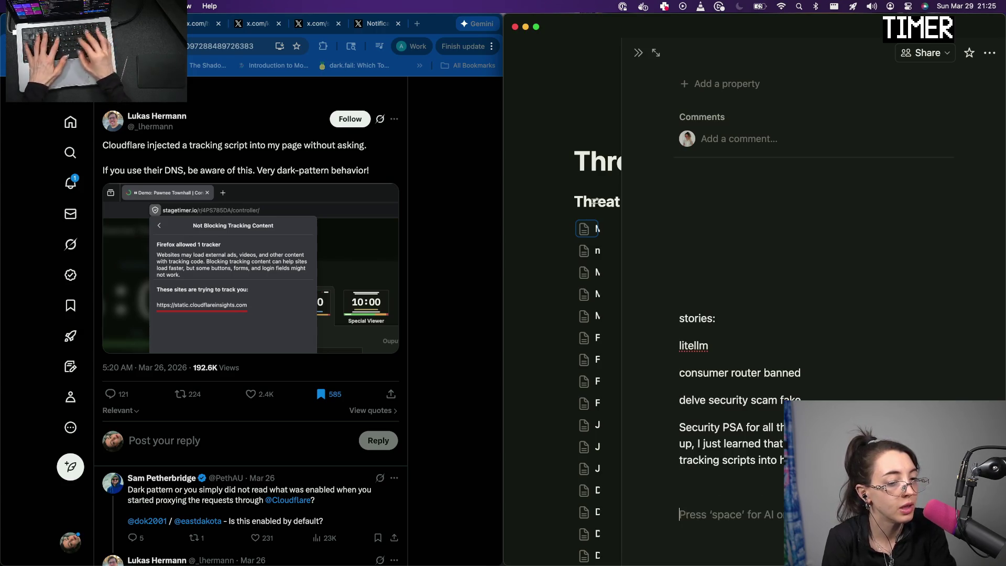
key("BackSpace")
key("BackSpace")
key("Return")
type("i saw this on a tweet")
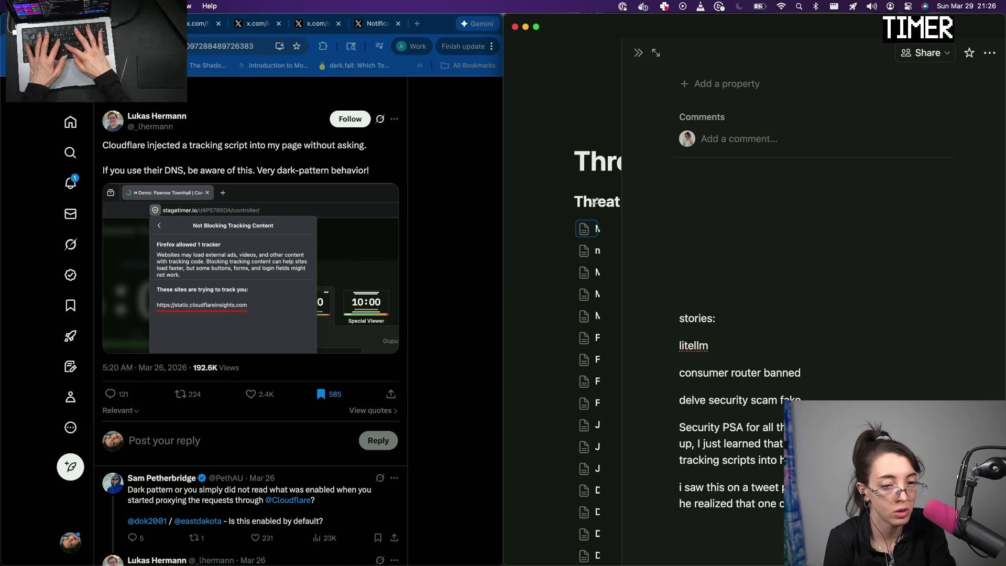
type("cloudflar")
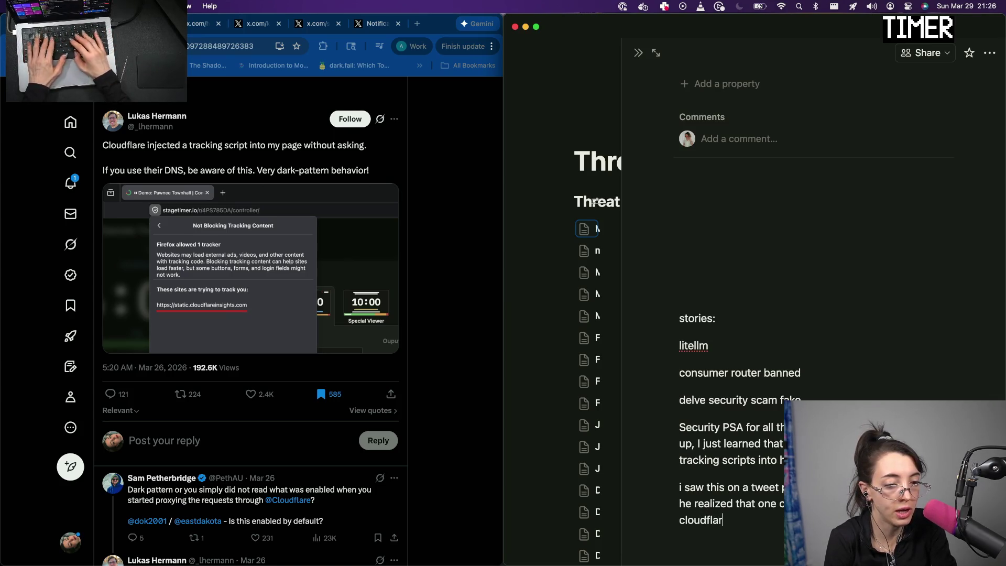
type("e DNS had ")
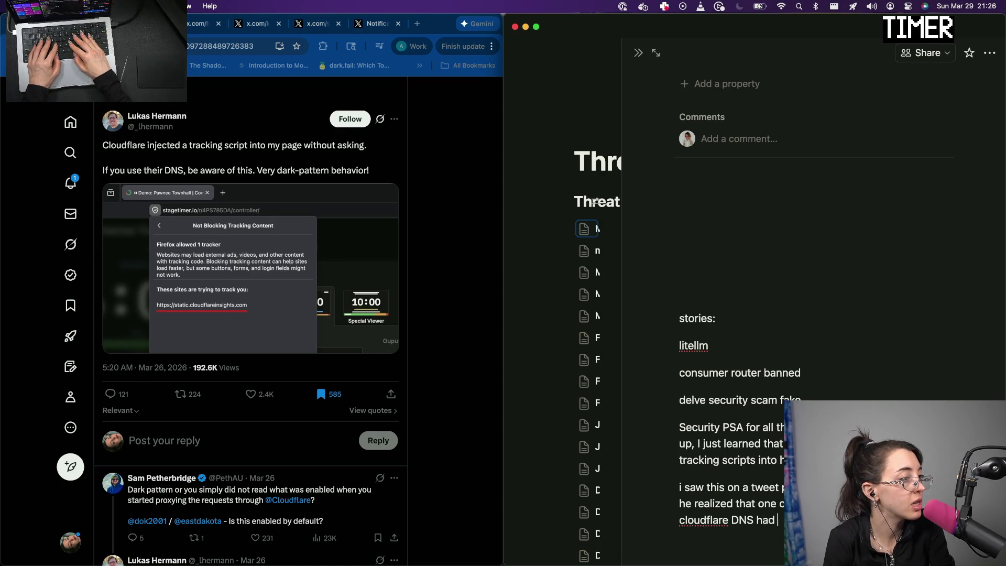
type("a")
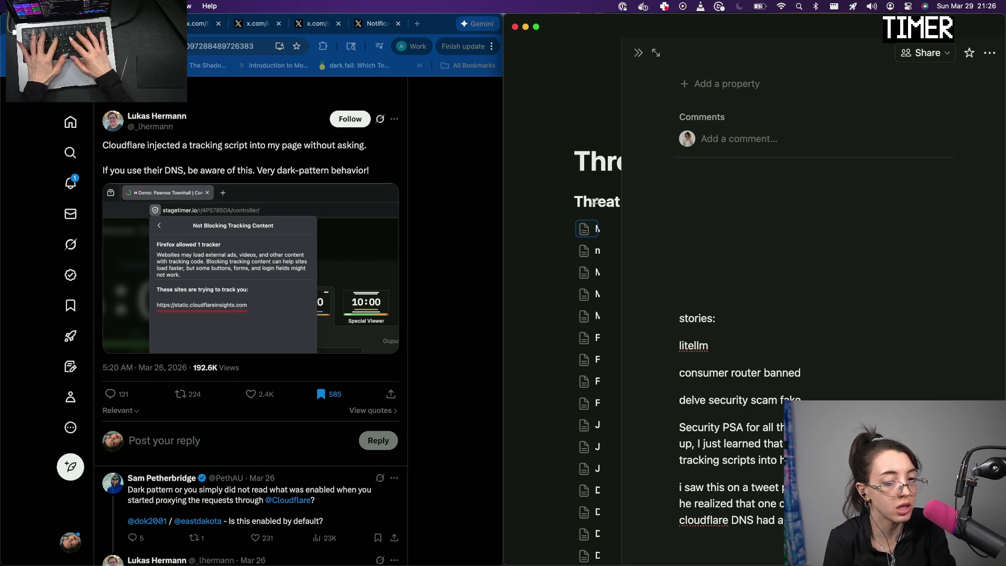
type("injected into it.")
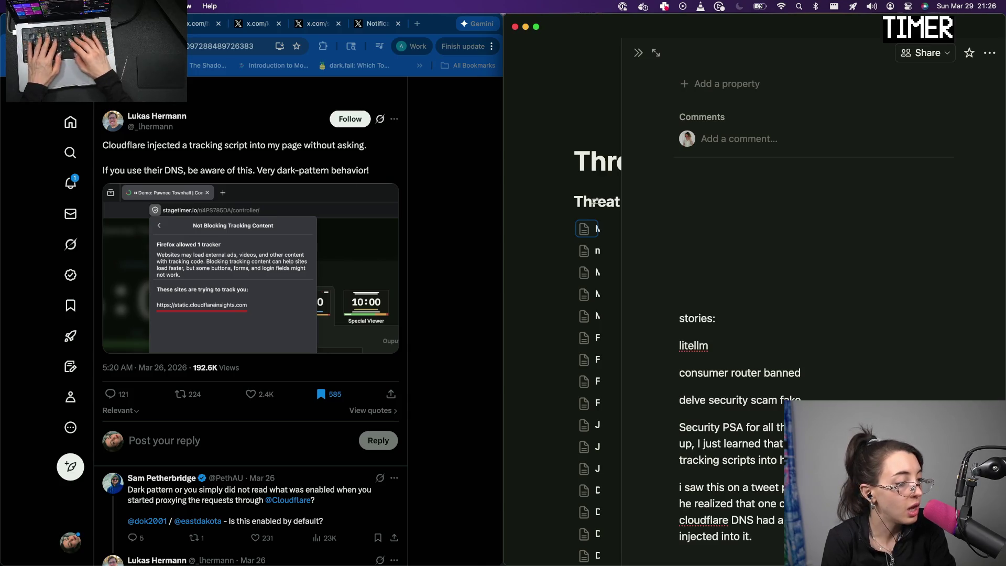
type(" in the")
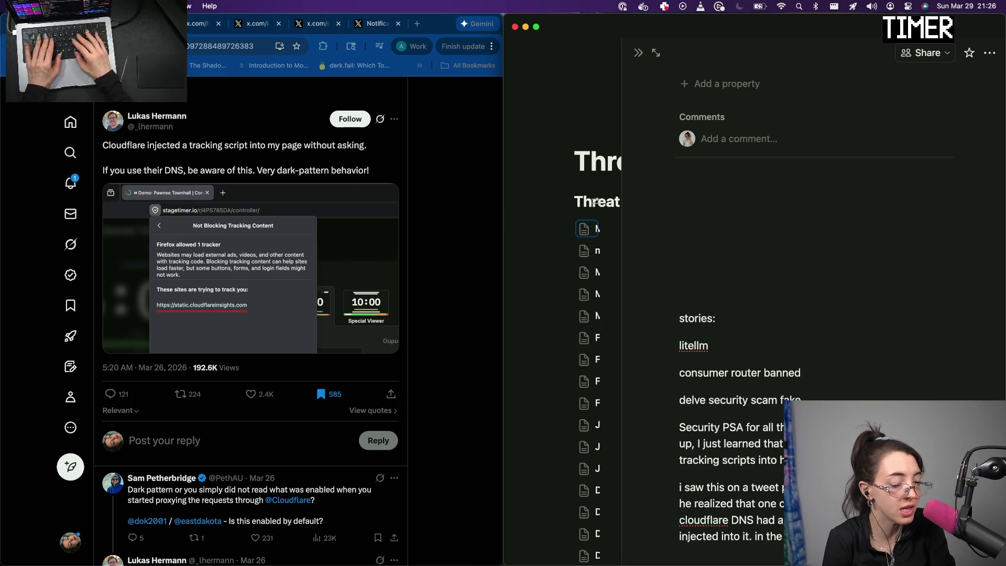
scroll(331, 399, "down", 5)
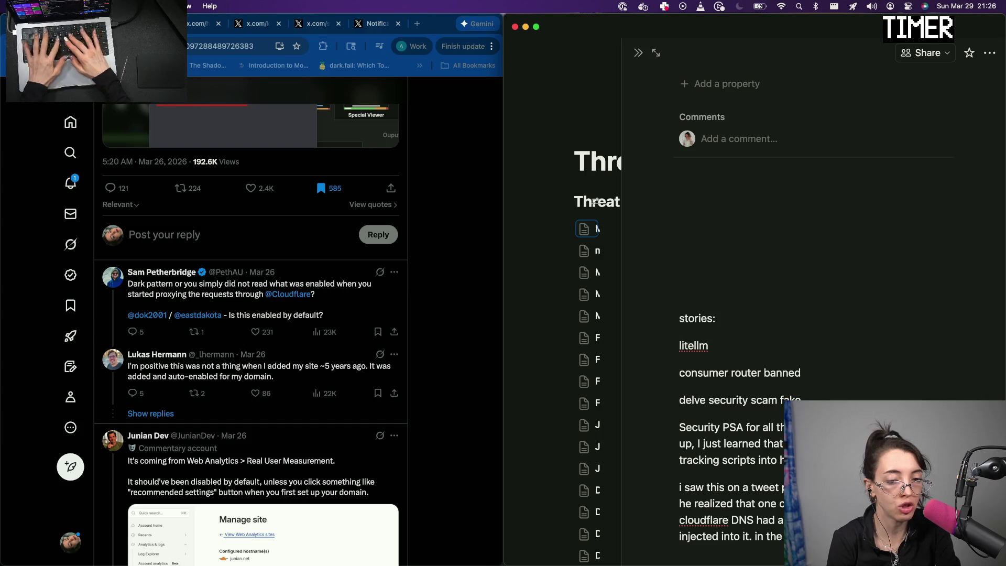
type("acgtuall")
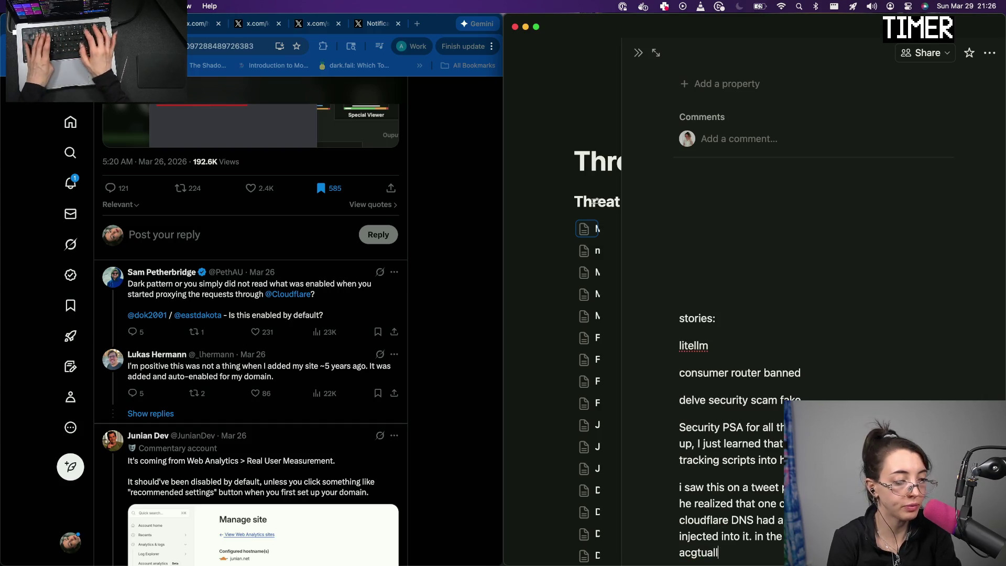
key("alt+BackSpace")
type("actually ha")
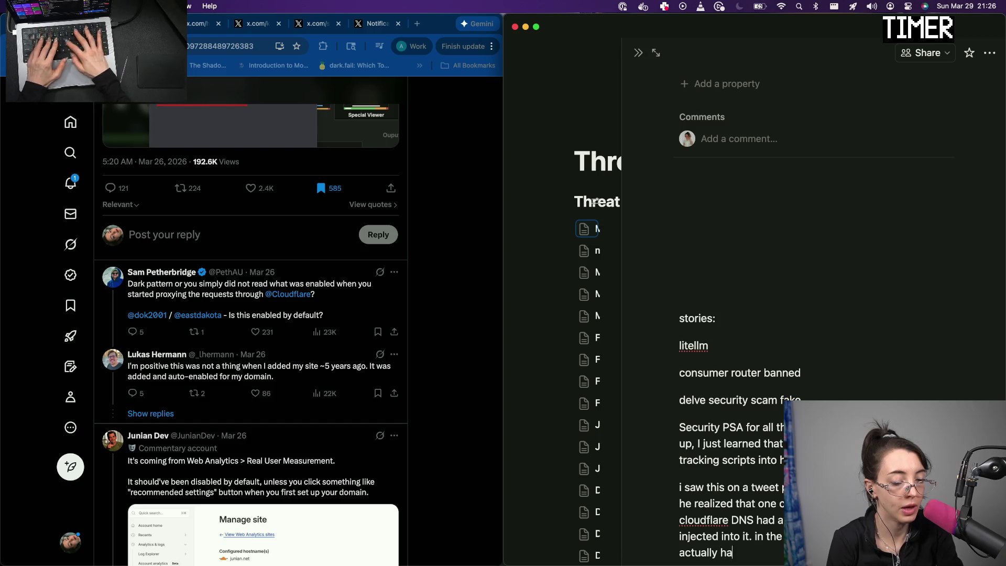
type("d been usi")
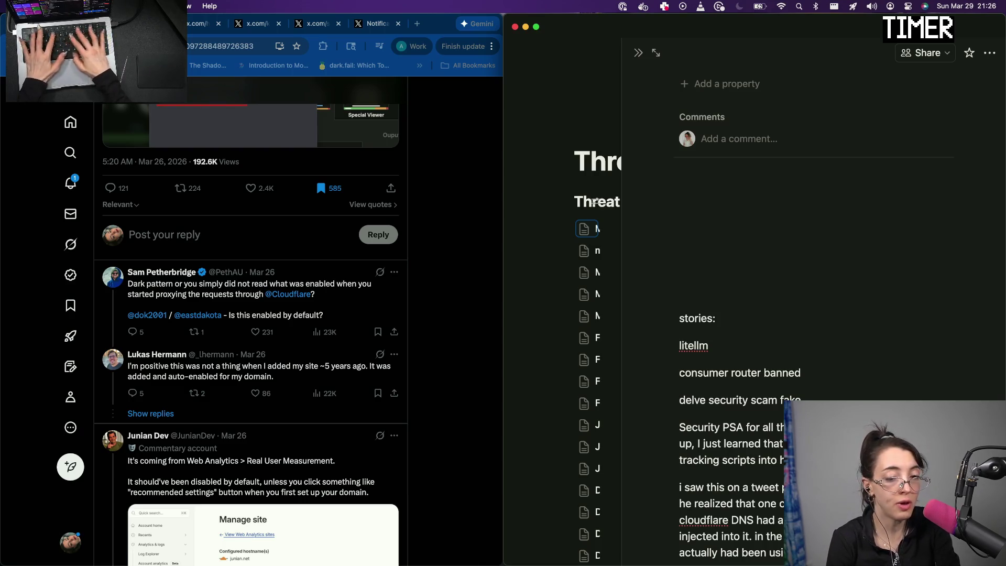
key("Return")
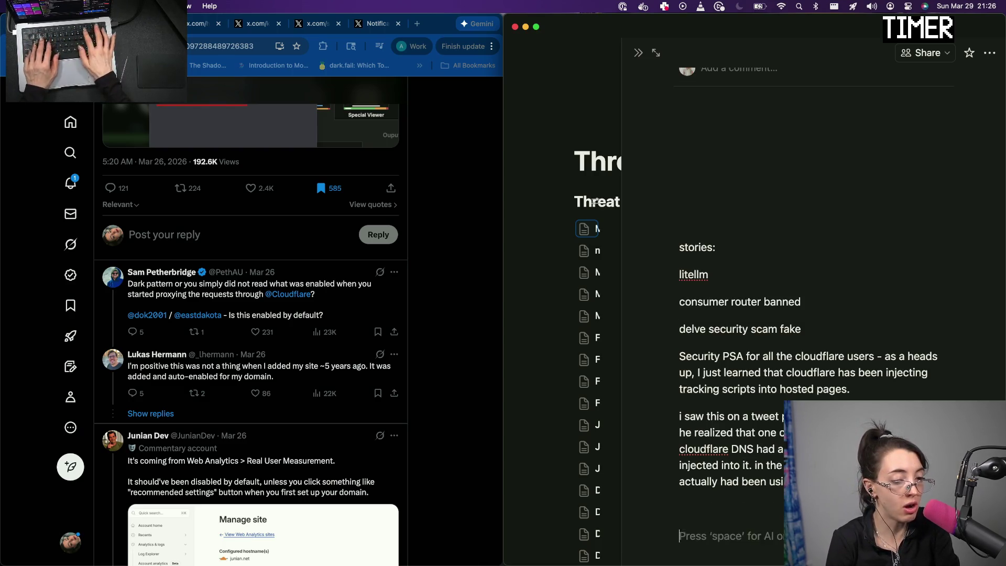
type("Another ocmmu")
Write that another comment called it probably web analytics real user measurement — turn it off if you care
key("BackSpace")
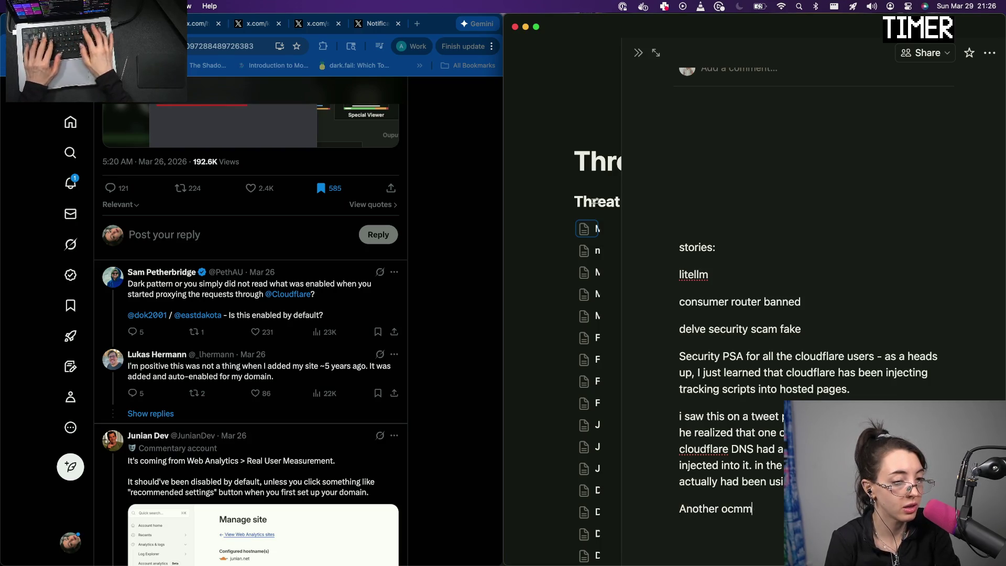
key("BackSpace")
key("BackSpace")
key("BackSpace")
key("BackSpace")
type("c")
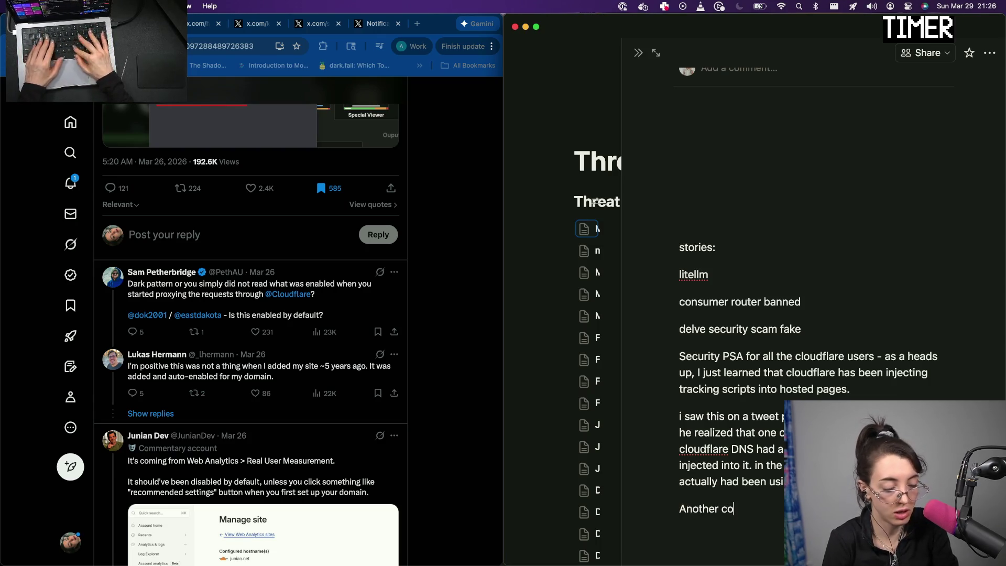
type("ommne")
key("BackSpace")
key("BackSpace")
type("ent by")
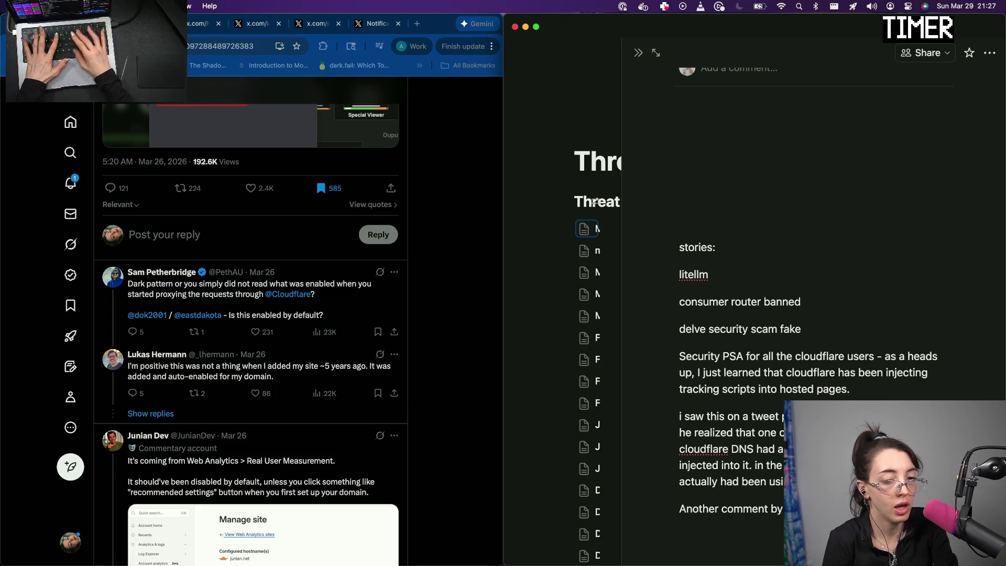
type("tracker ")
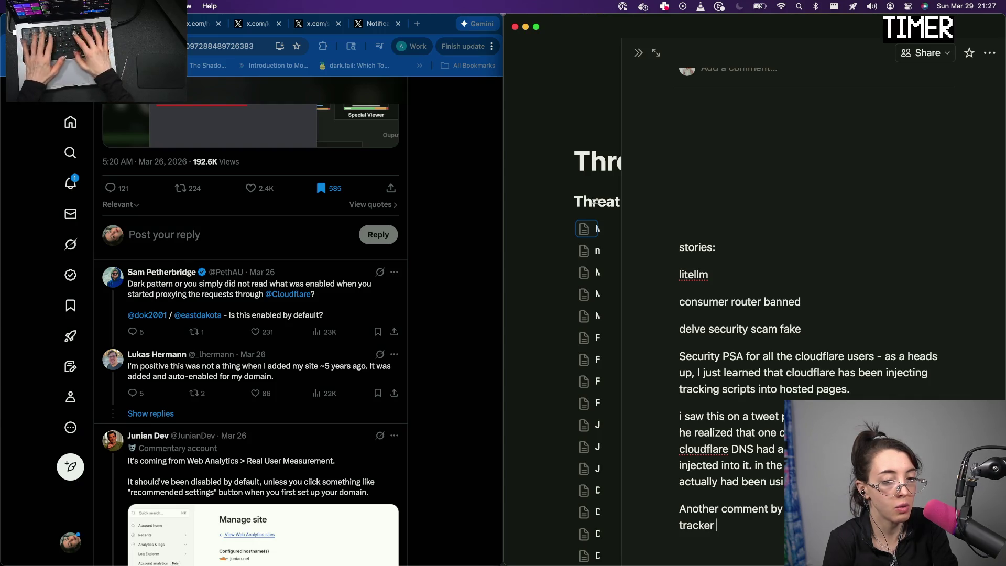
type("was proabl")
key("BackSpace")
key("BackSpace")
key("BackSpace")
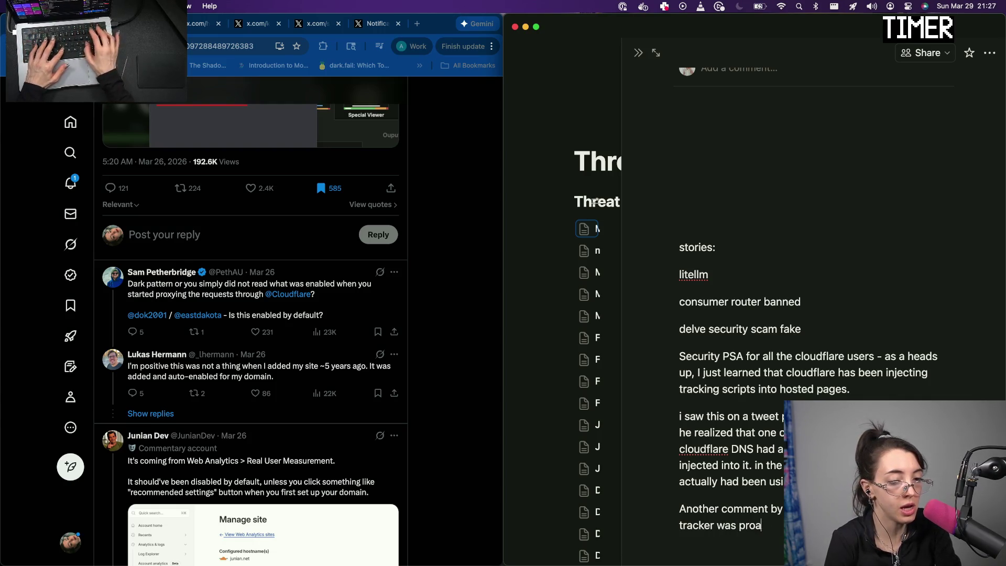
type("bably ")
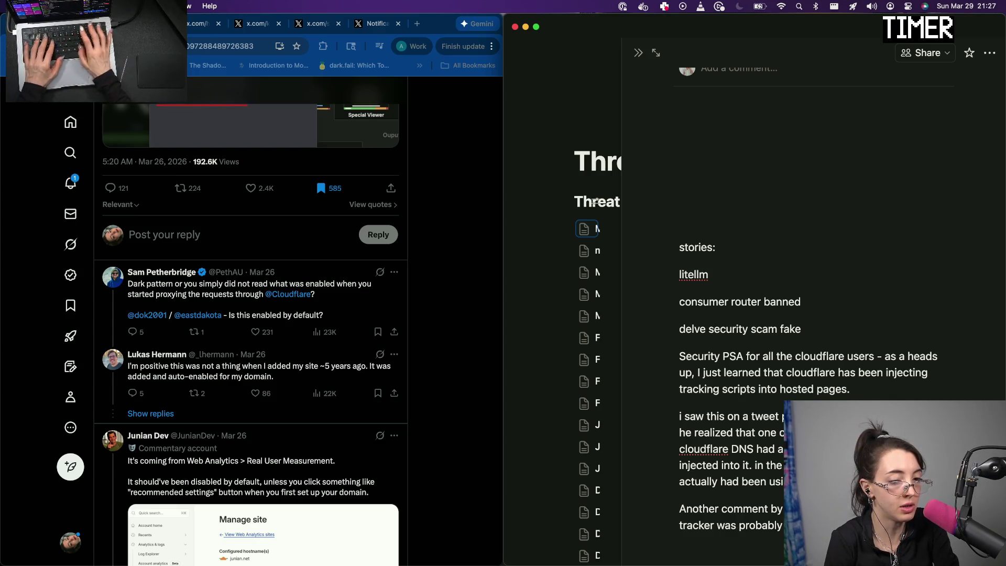
type("anal")
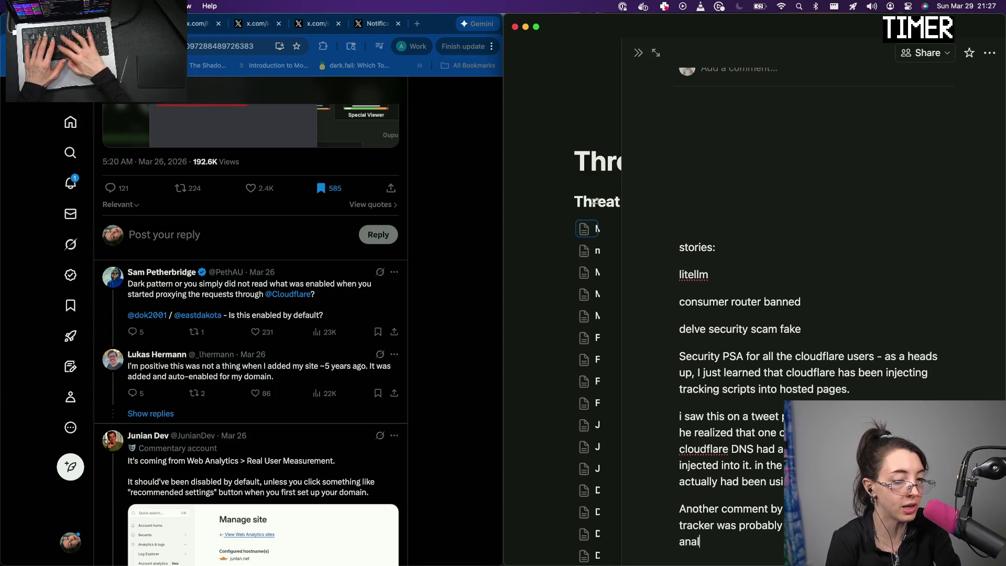
type("ytics real us")
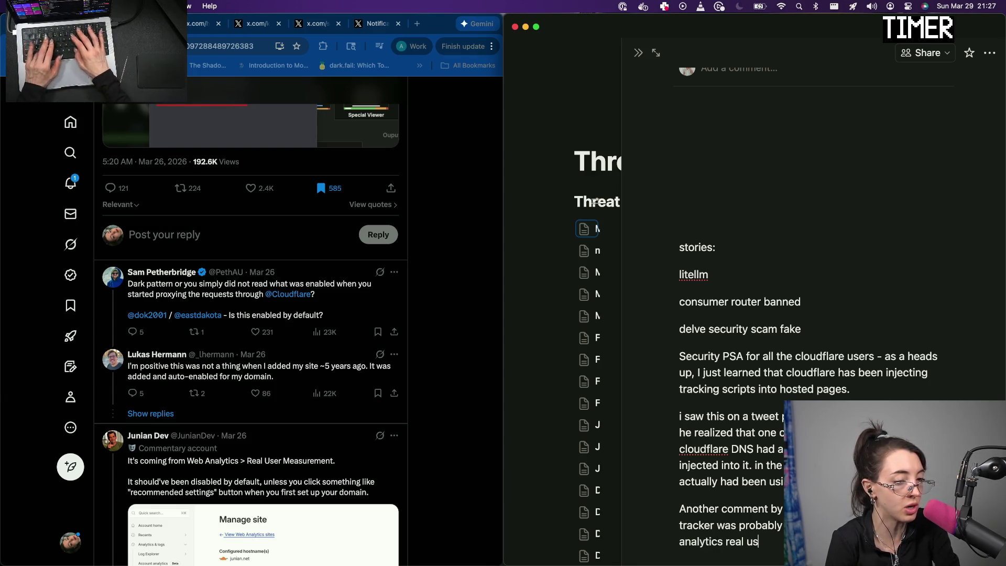
type("er me")
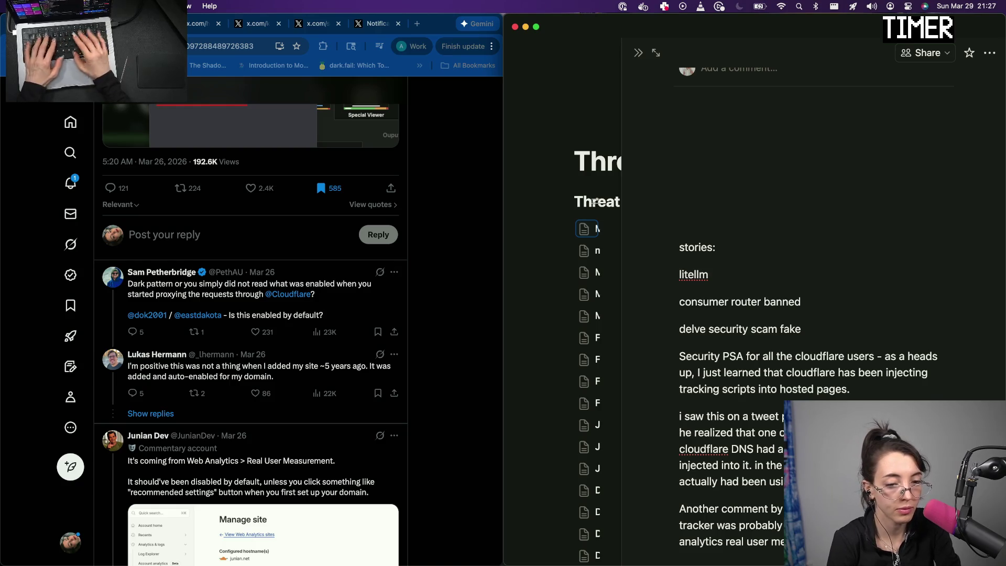
type("turn it")
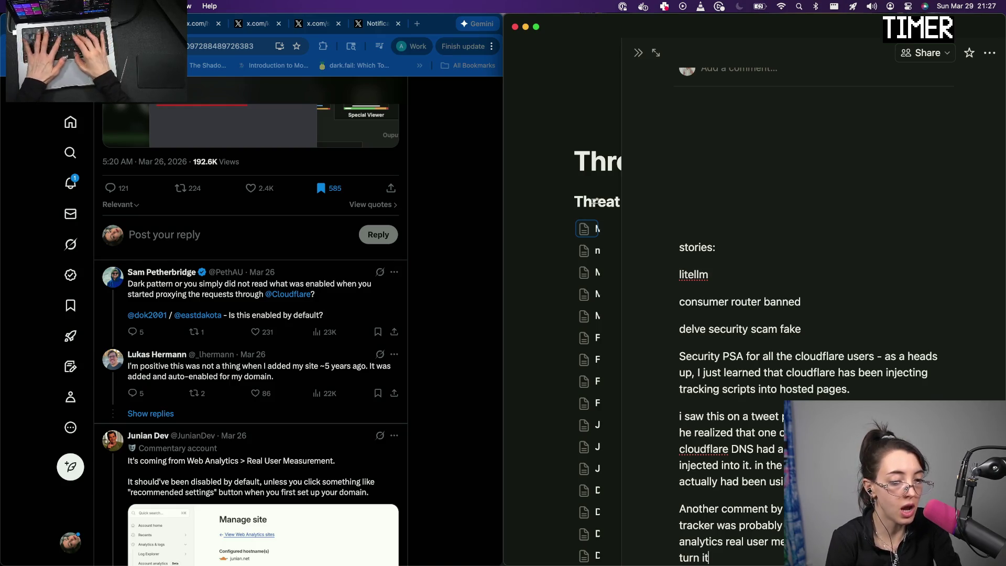
type(" off if you a")
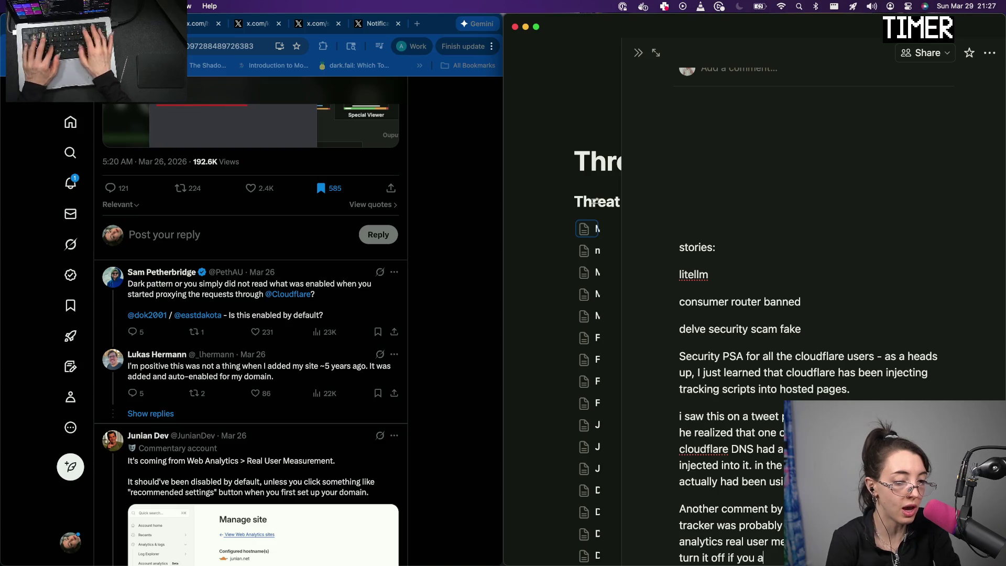
key("BackSpace")
type("care.")
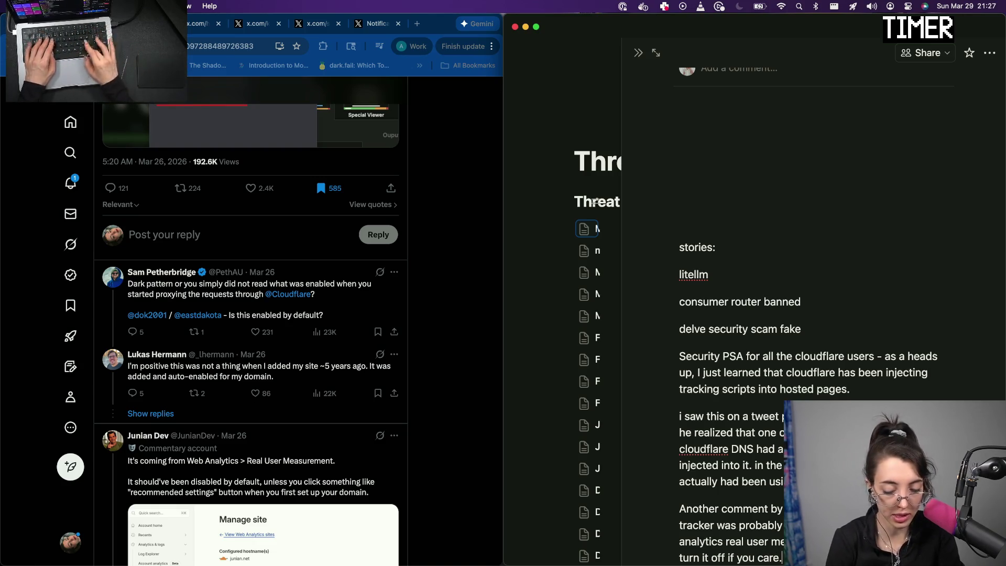
Copy the source tweet's x.com address from Chrome and paste it as plain text below the story
left_click(177, 46)
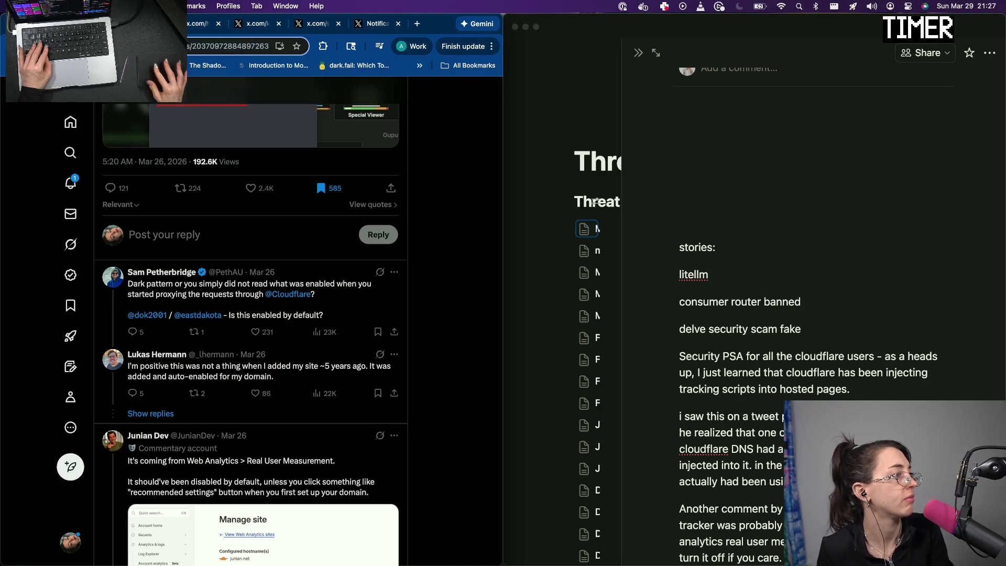
key("super+Tab")
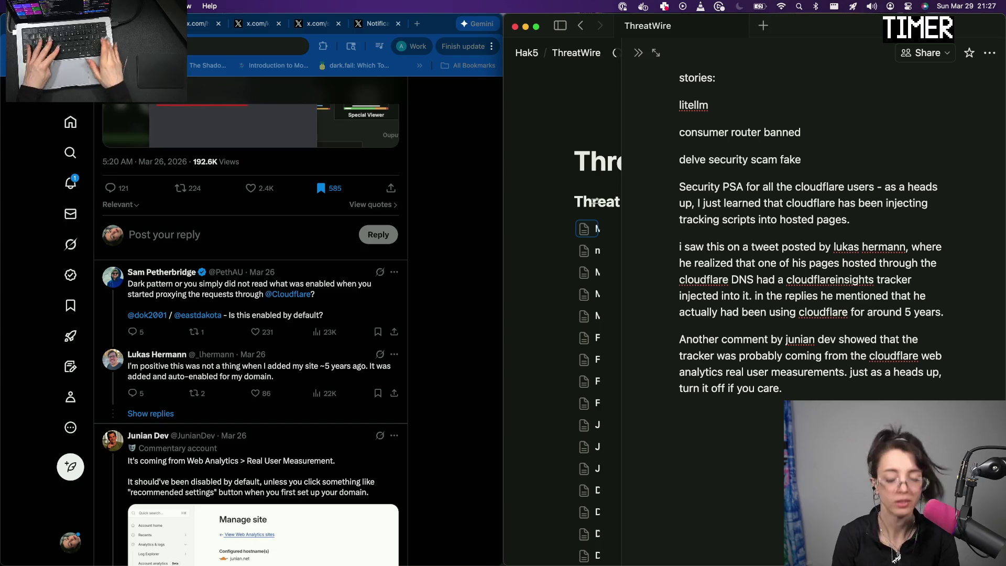
key("Return")
key("super+v")
key("Escape")
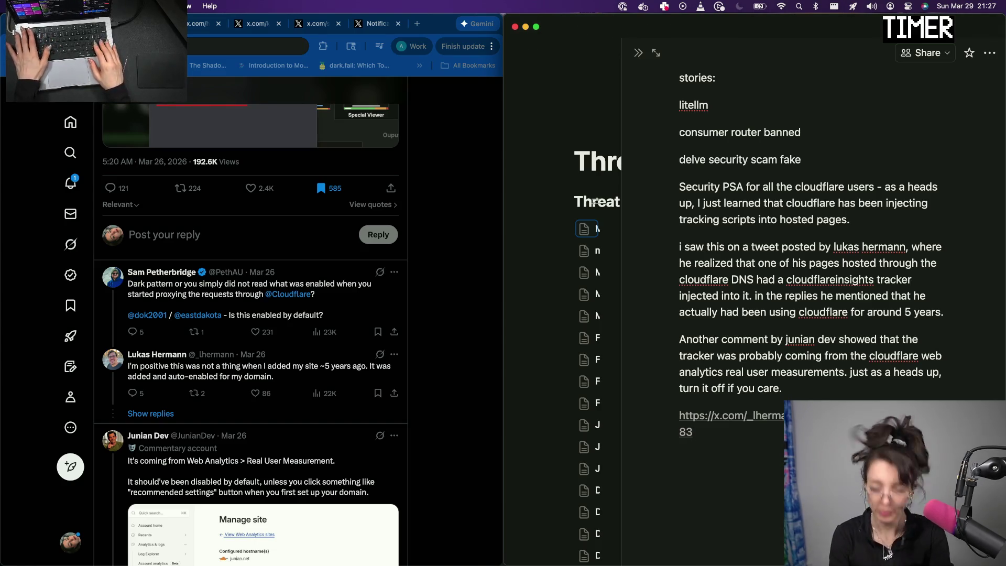
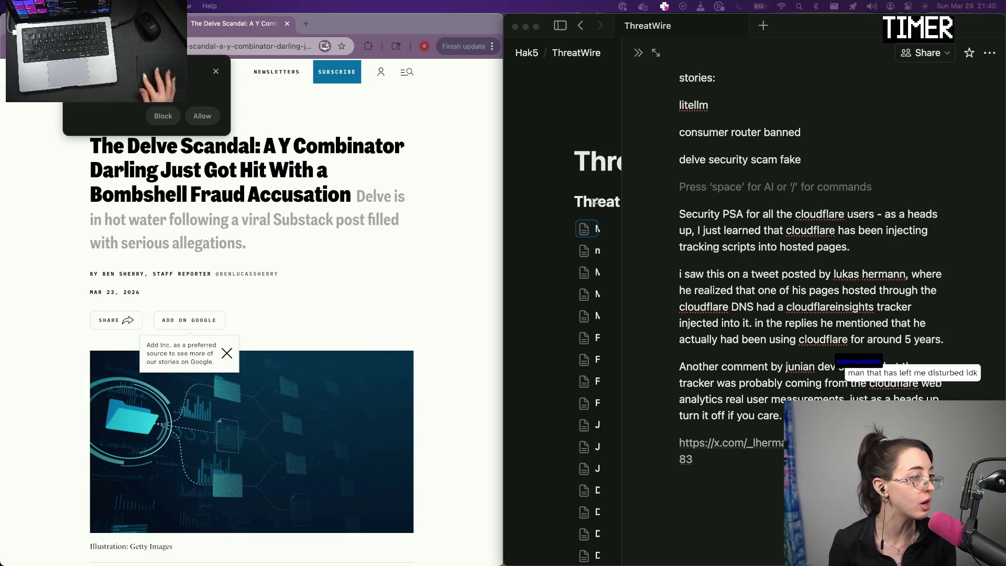
Dismiss the article's notification prompt and add a blank block under the Delve story line
left_click(163, 115)
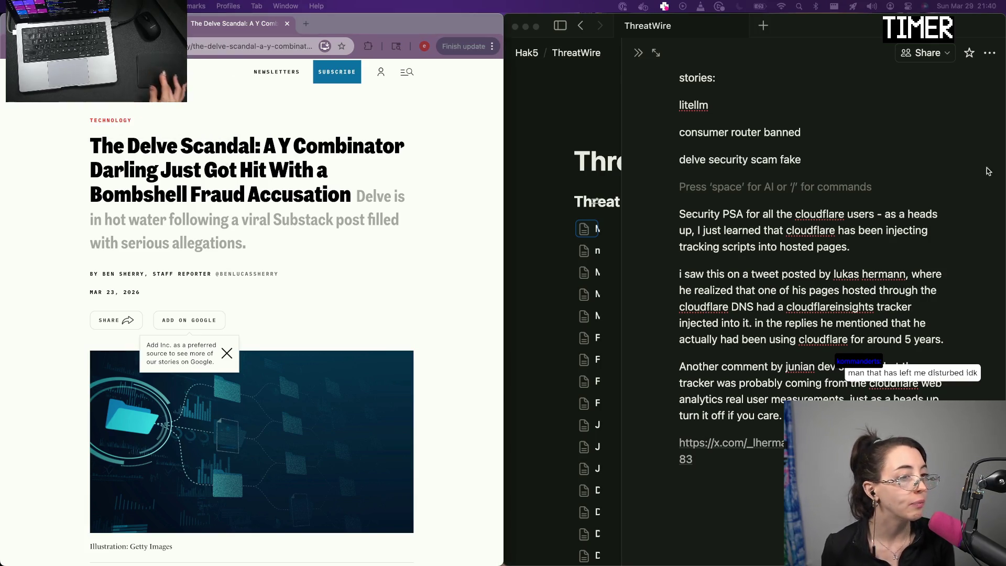
scroll(361, 296, "down", 3)
scroll(361, 296, "down", 2)
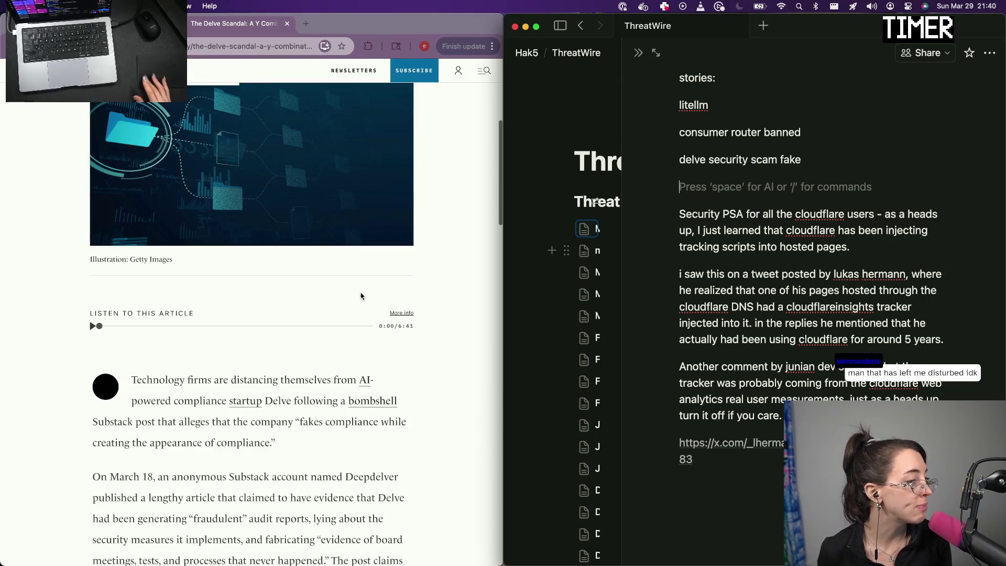
scroll(361, 295, "down", 1)
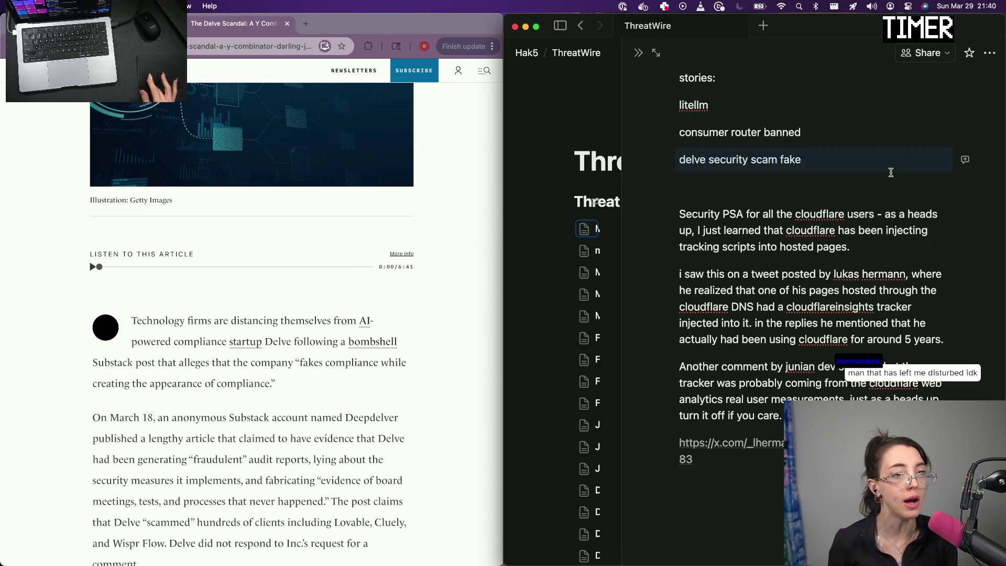
key("Return")
type("PS")
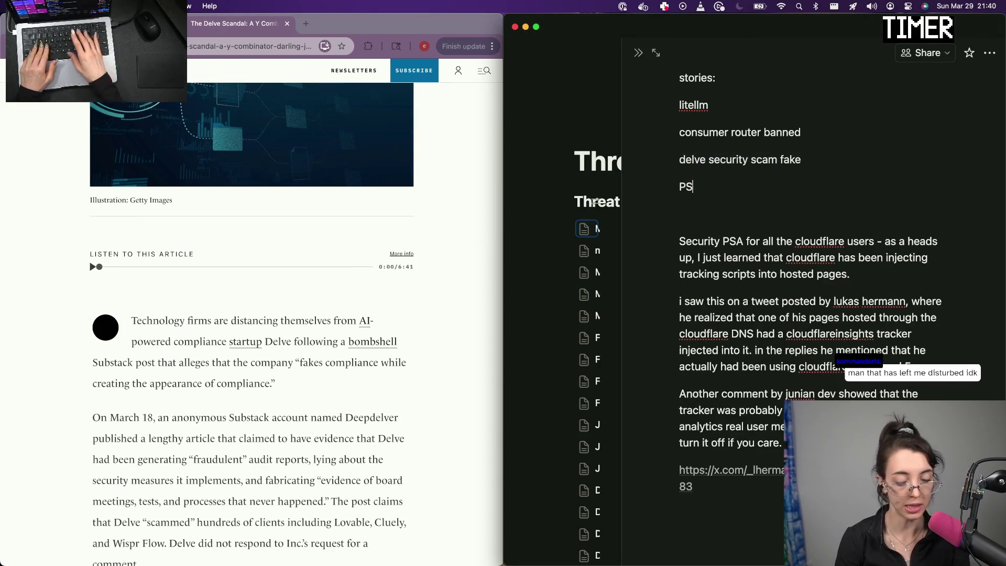
key("BackSpace")
key("Return")
key("Return")
type("If you are a company that uses Delve for secu")
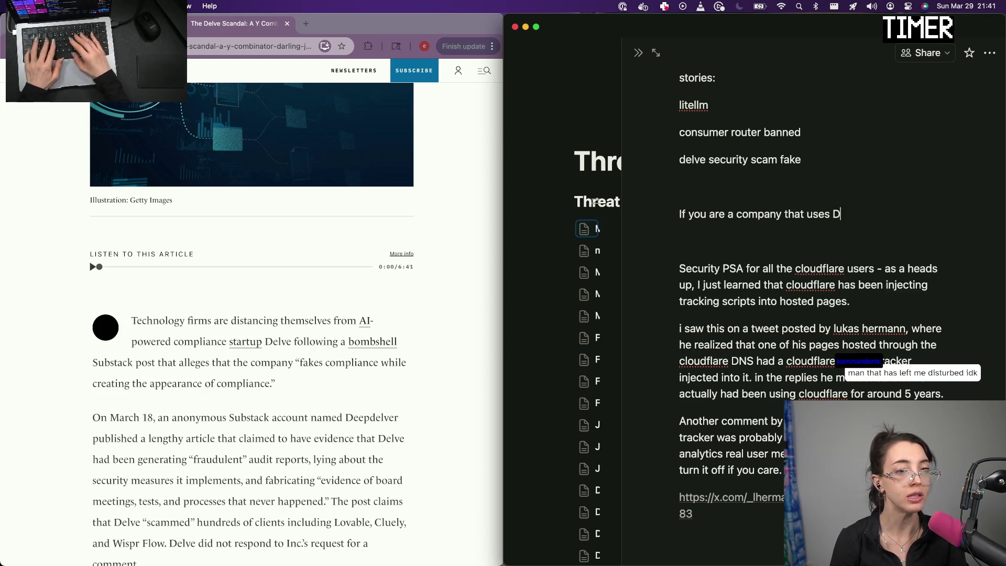
type("rity co")
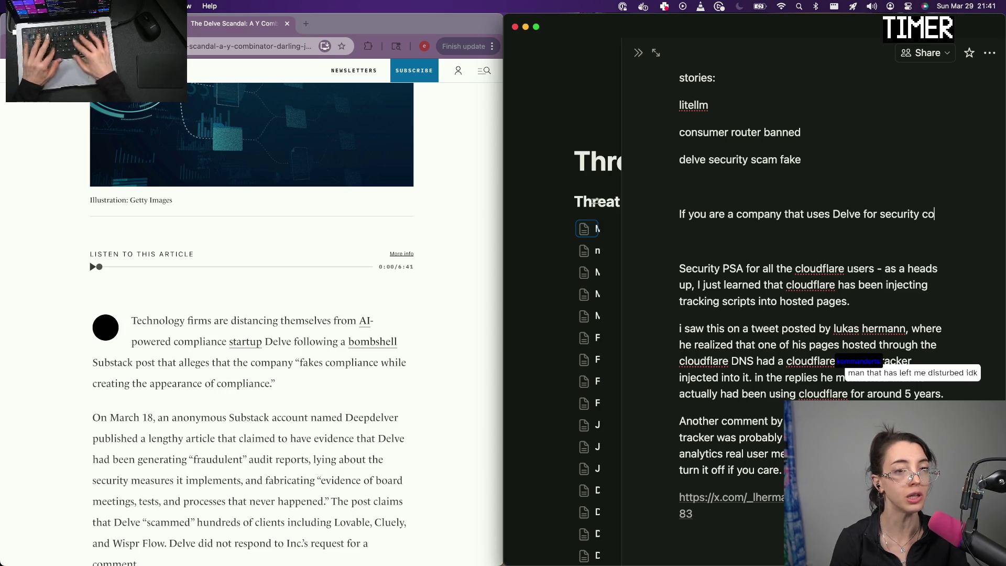
type("mpani")
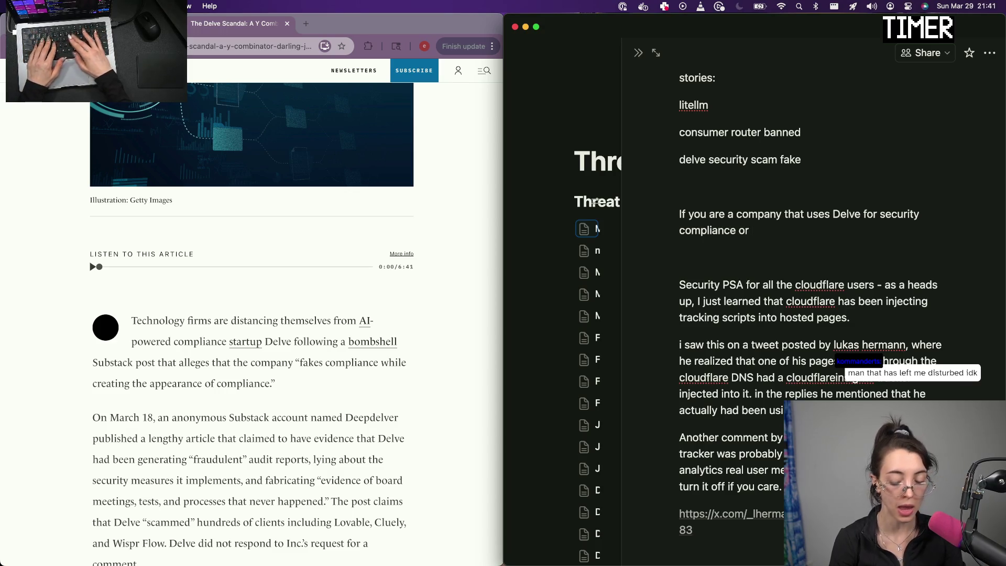
type("if therfe are")
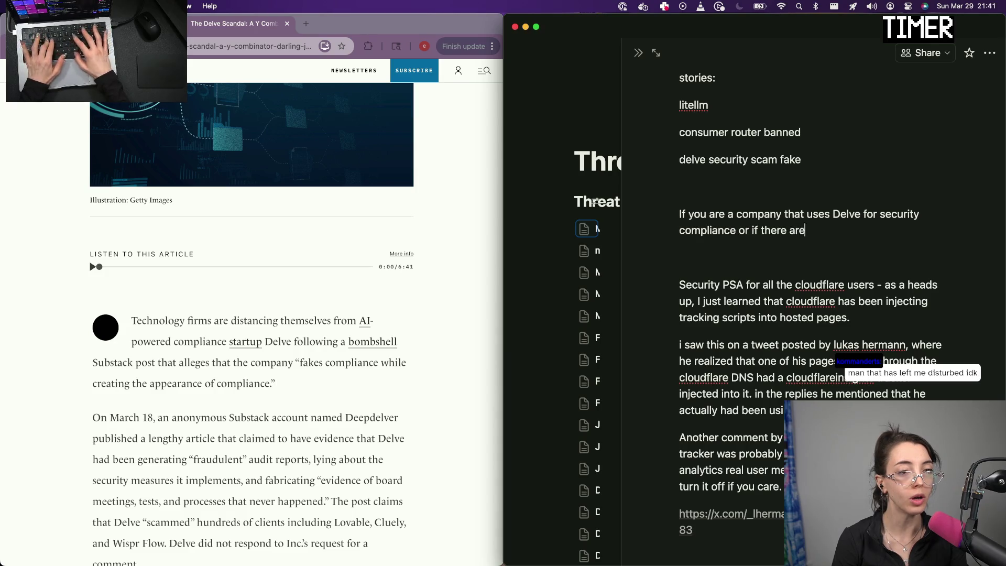
type("y companie")
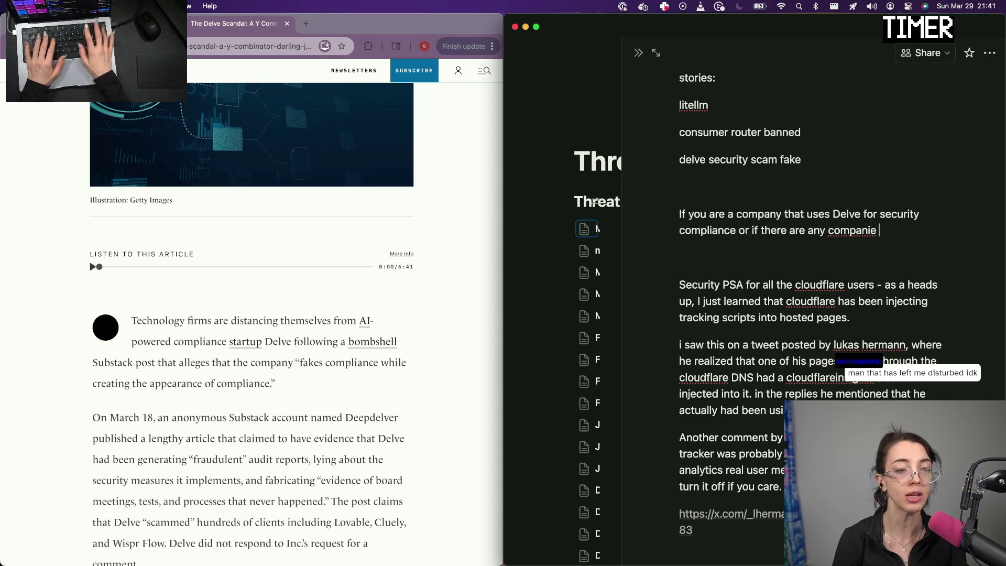
type("s in your vendor supply chain")
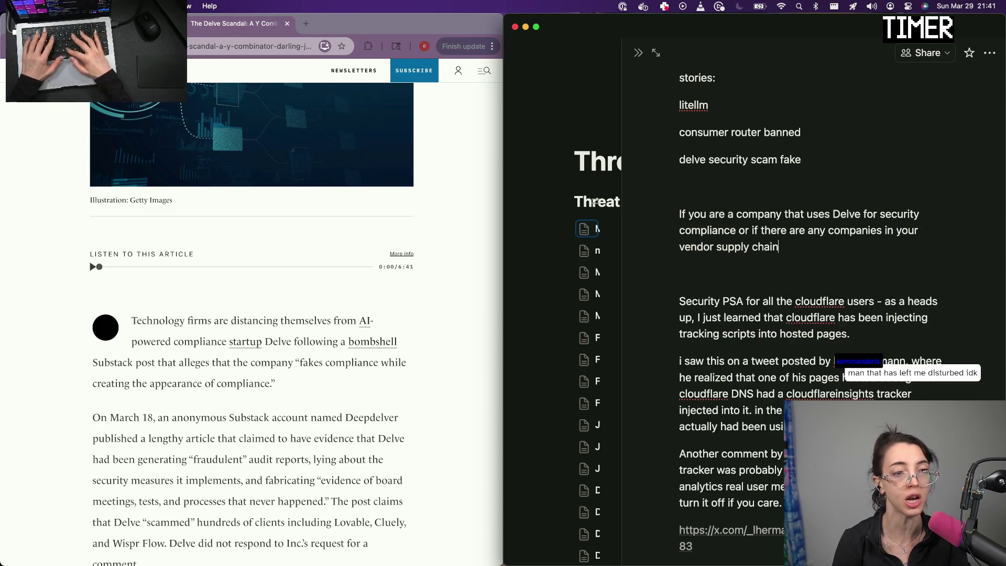
type(" that use delve to cov")
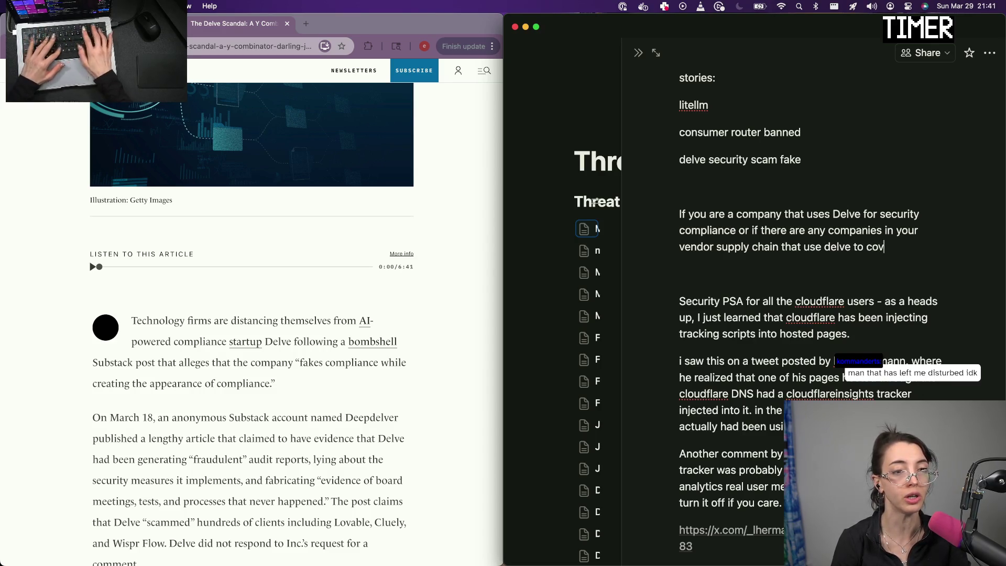
type("rity compn")
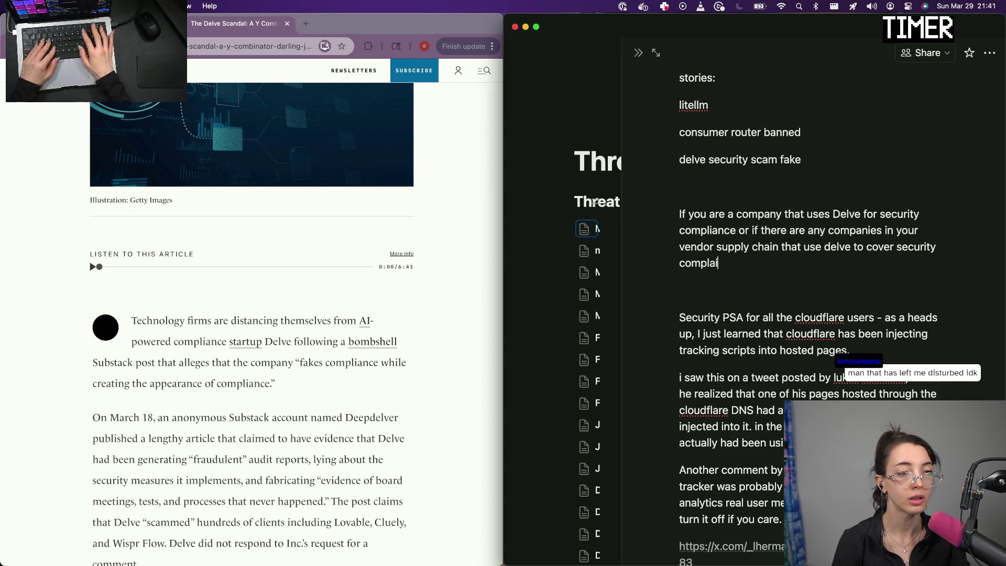
type("probab")
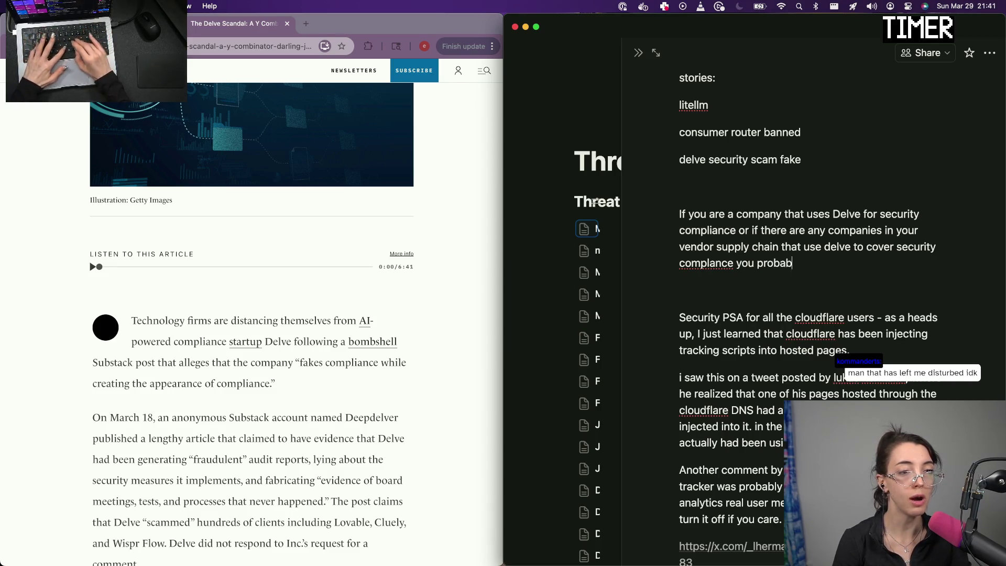
type("ly already know about this. but ")
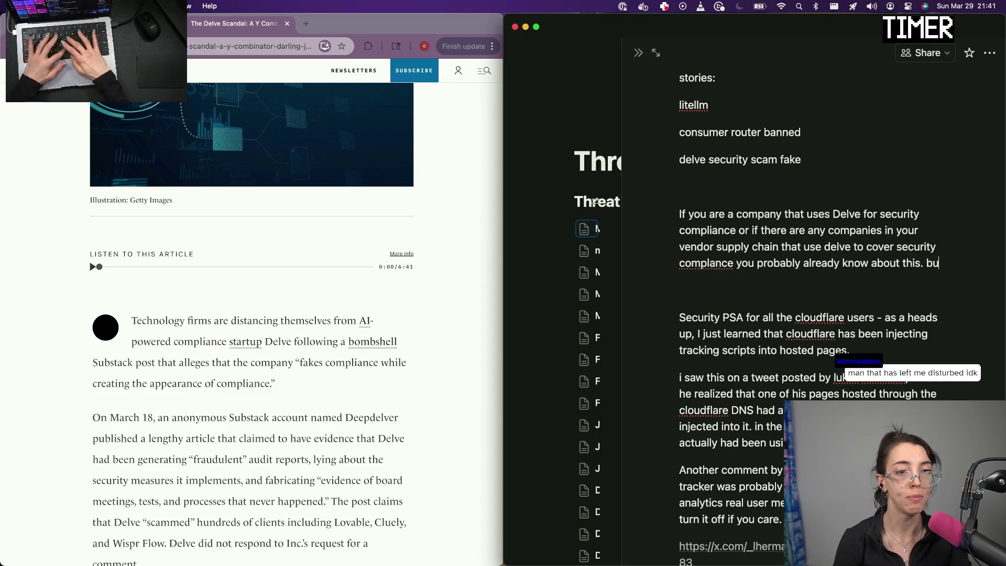
type("for those")
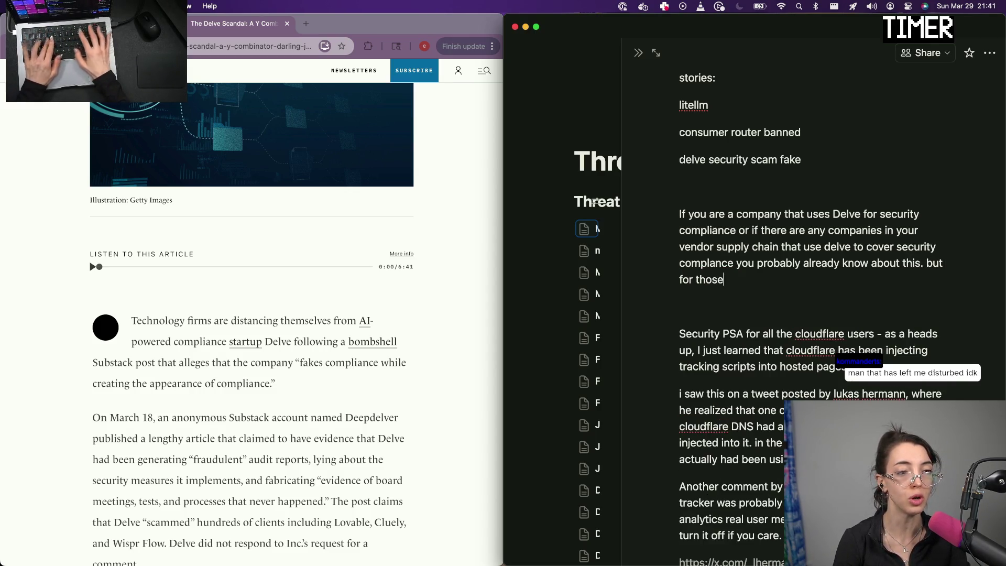
type(" who dont")
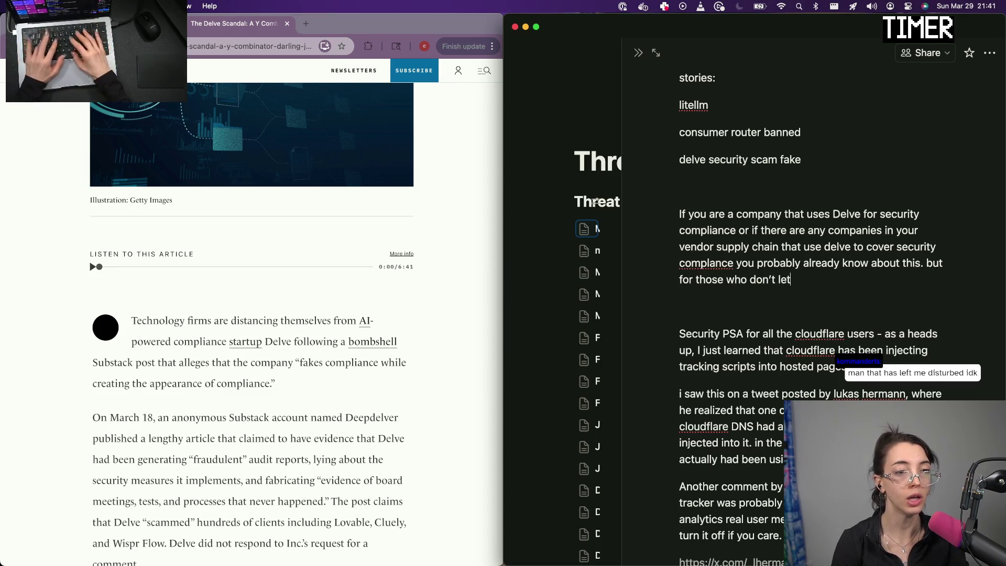
Write the intro paragraph for companies using Delve, ending with a promised quick breakdown of this YC company
key("BackSpace")
type("iickly cover the breakdo")
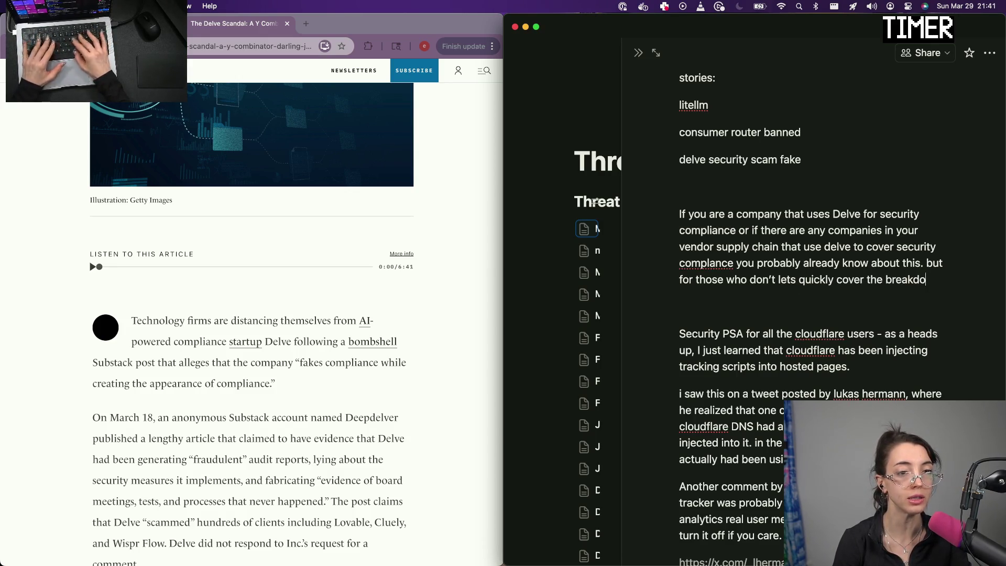
type("wn o")
type("f t")
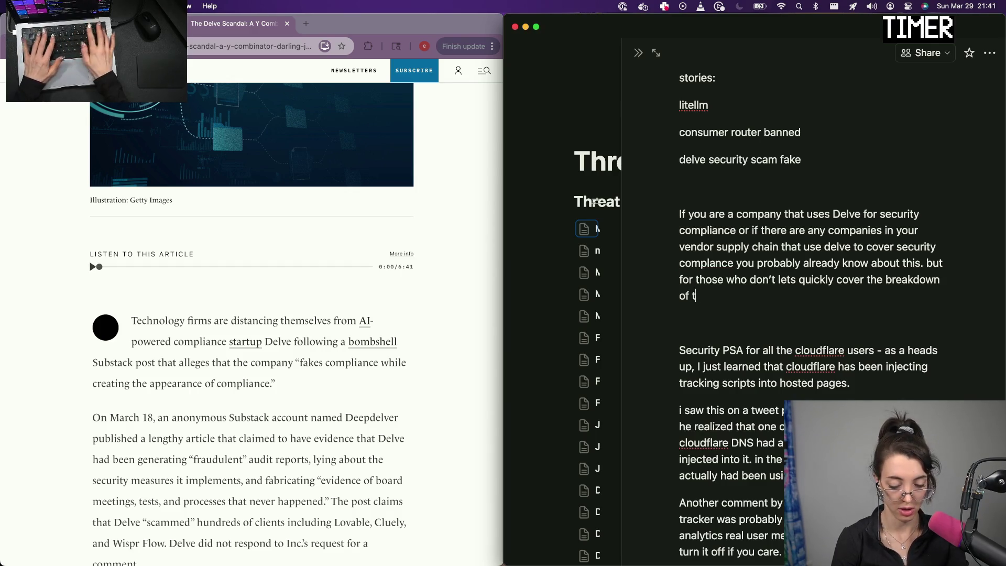
type("his y")
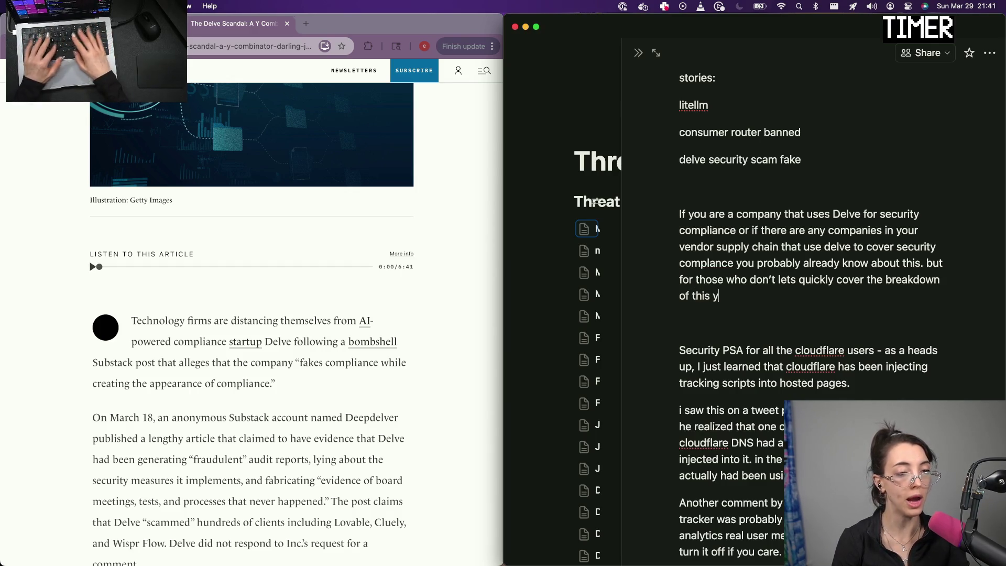
type("c company.")
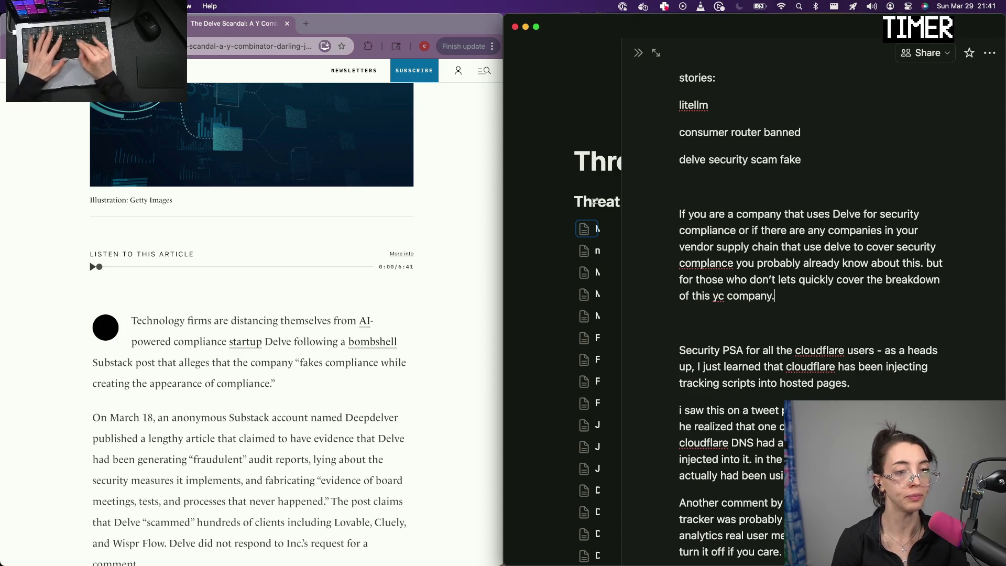
key("BackSpace")
key("Return")
type("St")
Begin the paragraph 'Delve, an MIT founded compliance', correcting the mistyped start
key("BackSpace")
key("BackSpace")
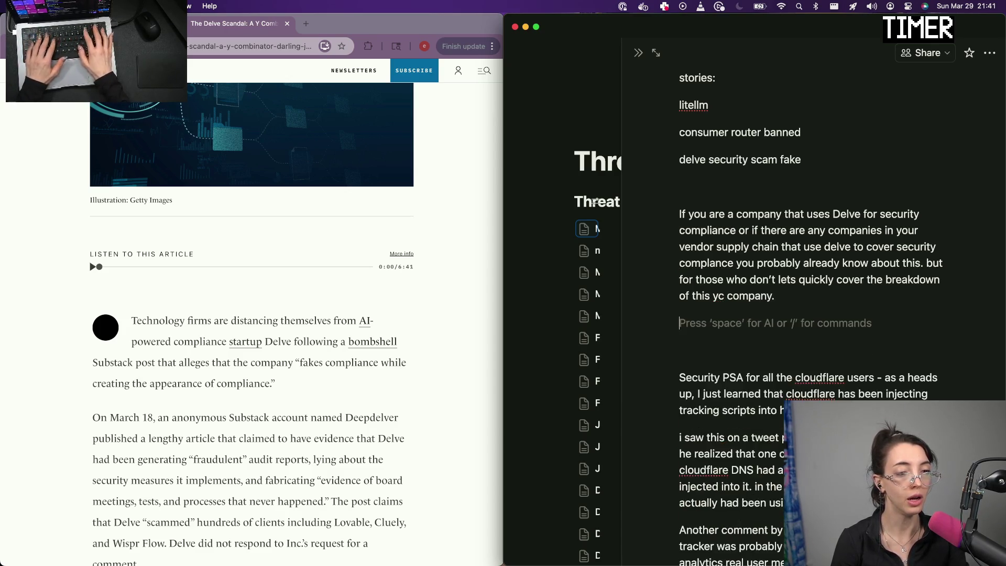
type("Deve ")
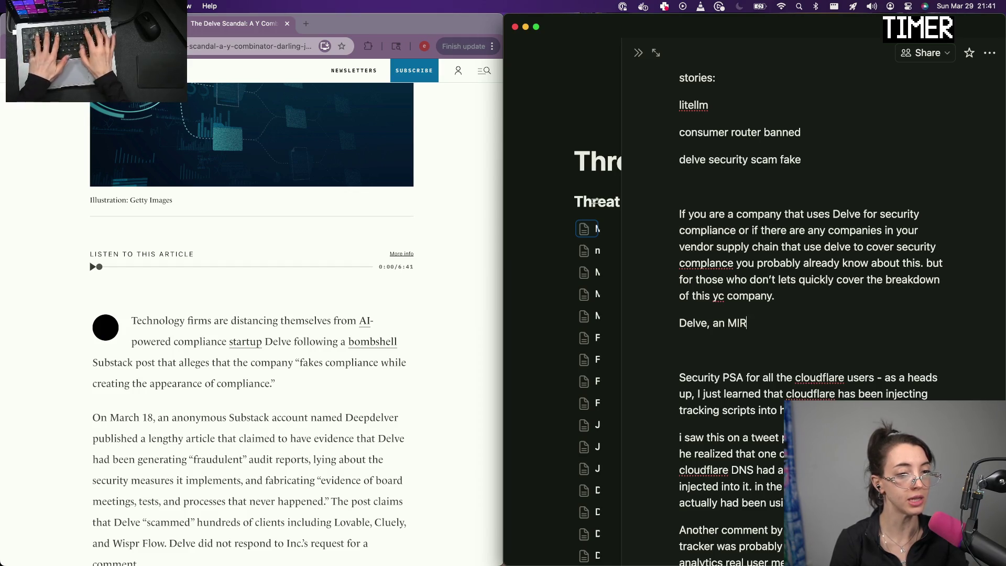
type("ndeed complaince")
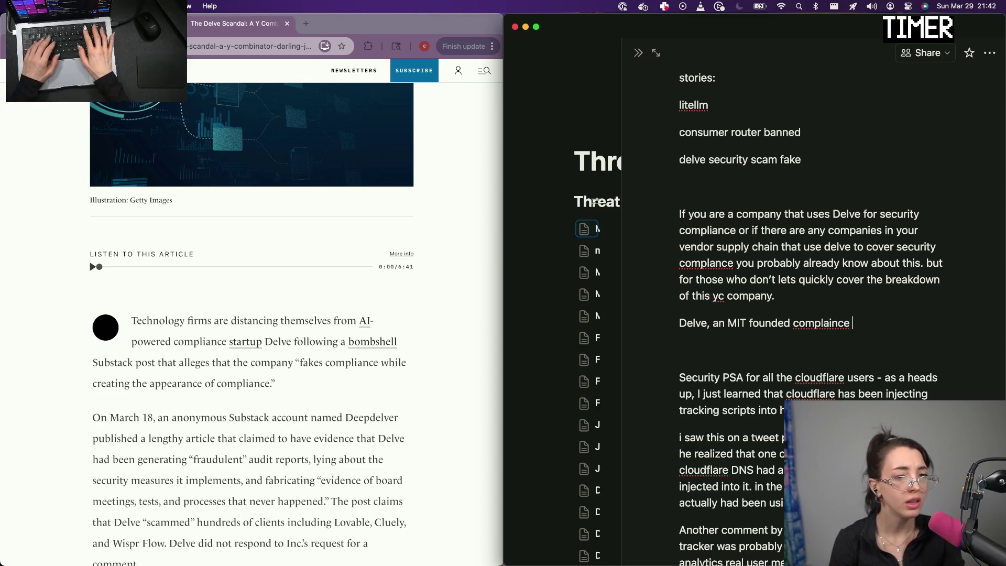
key("BackSpace")
key("BackSpace")
key("BackSpace")
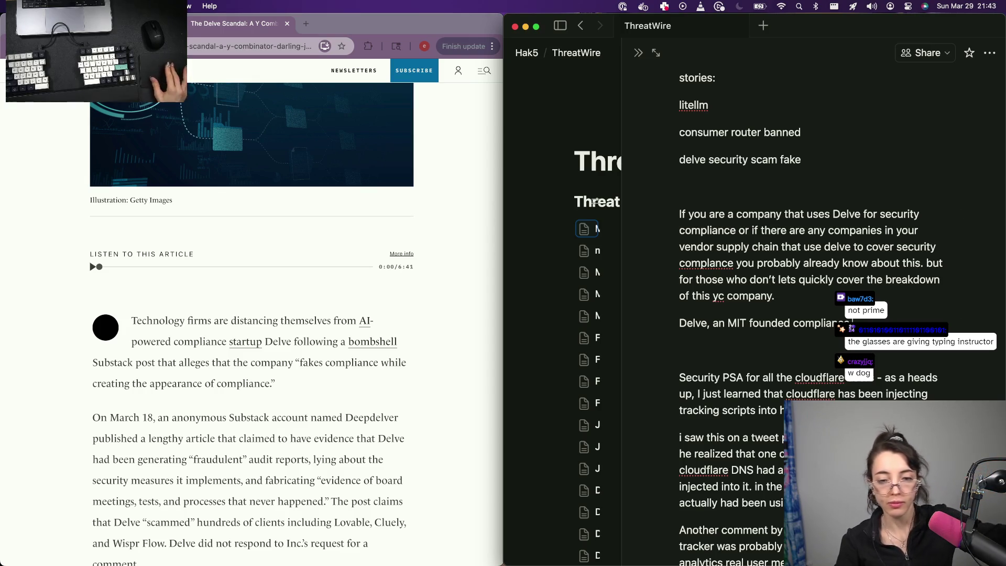
Retype 'compliance' correctly and switch over to the source article window
key("super+Tab")
mouse_move(764, 323)
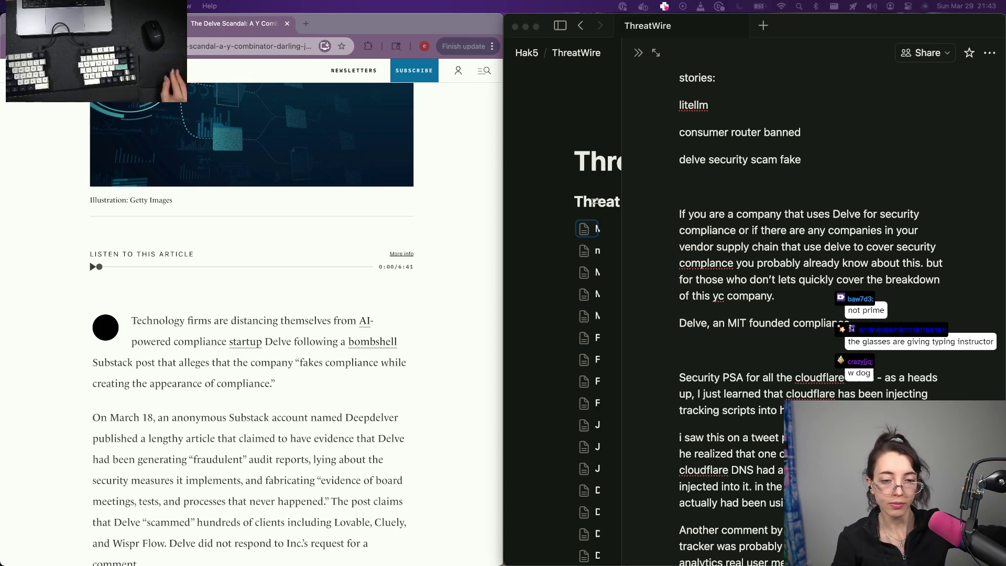
Refocus the script page and allow the Keychron Q11 keyboard to connect to the Mac
left_click(735, 157)
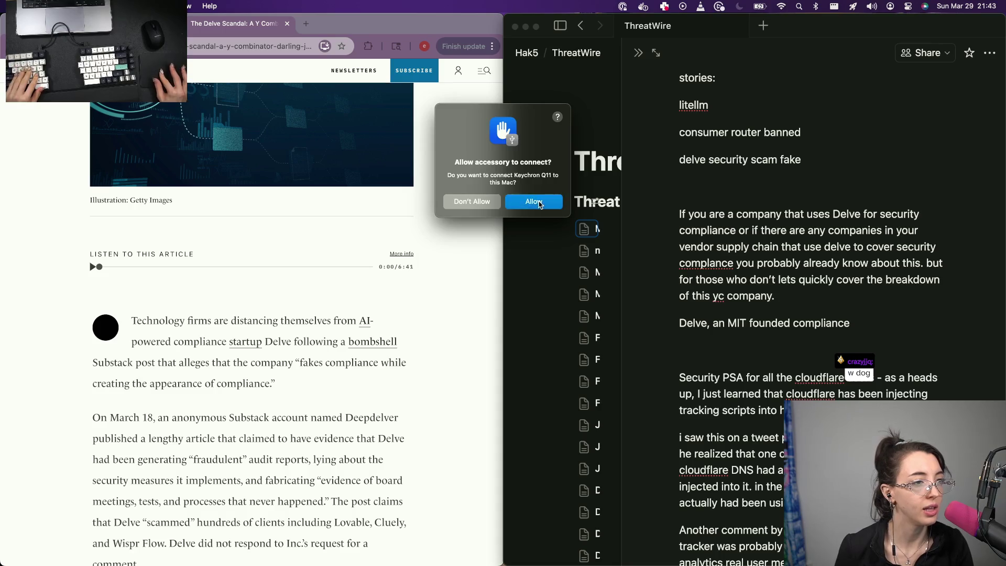
left_click(539, 204)
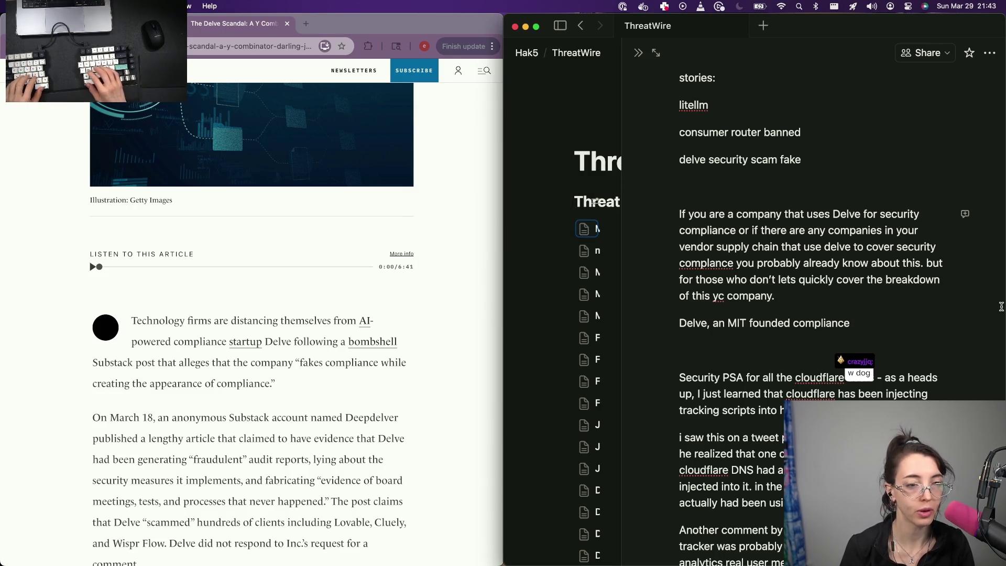
type("wefawe")
Write that the startup was exposed for scamming clients and generating fraudulent audit reports, ending with 'Aside,'
key("BackSpace")
key("BackSpace")
key("BackSpace")
key("BackSpace")
key("BackSpace")
type("s")
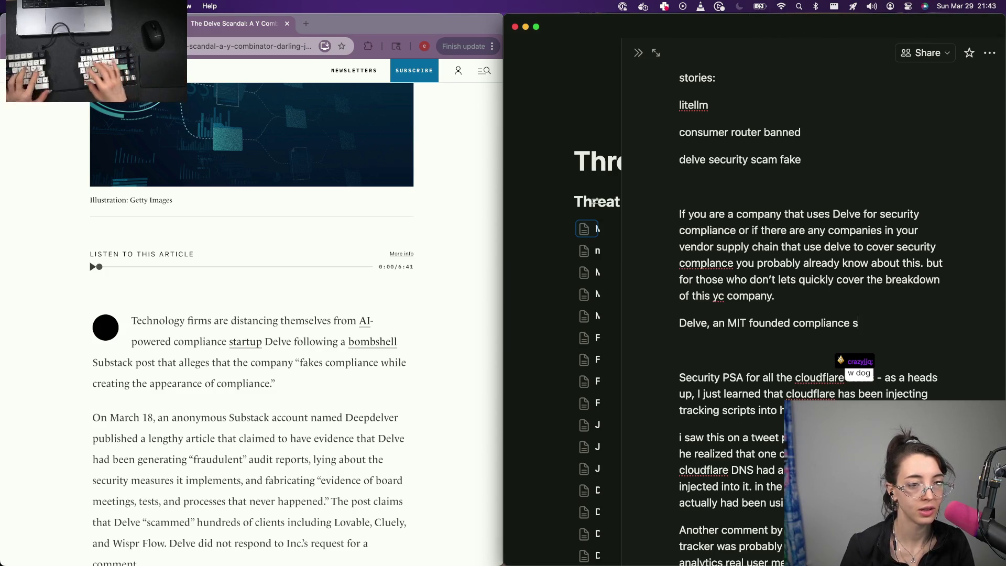
type("tartup was exposed for")
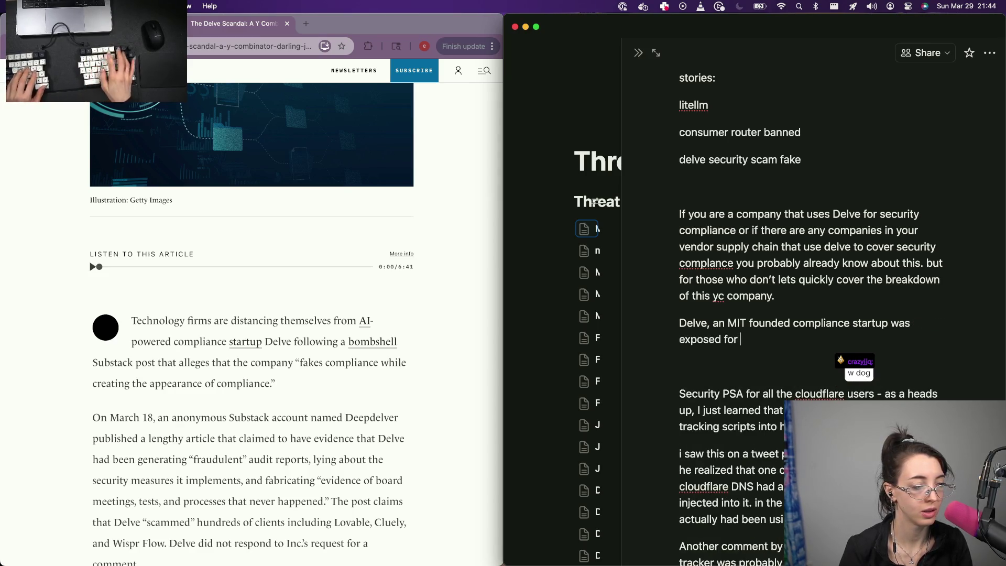
scroll(338, 420, "down", 3)
scroll(338, 420, "down", 1)
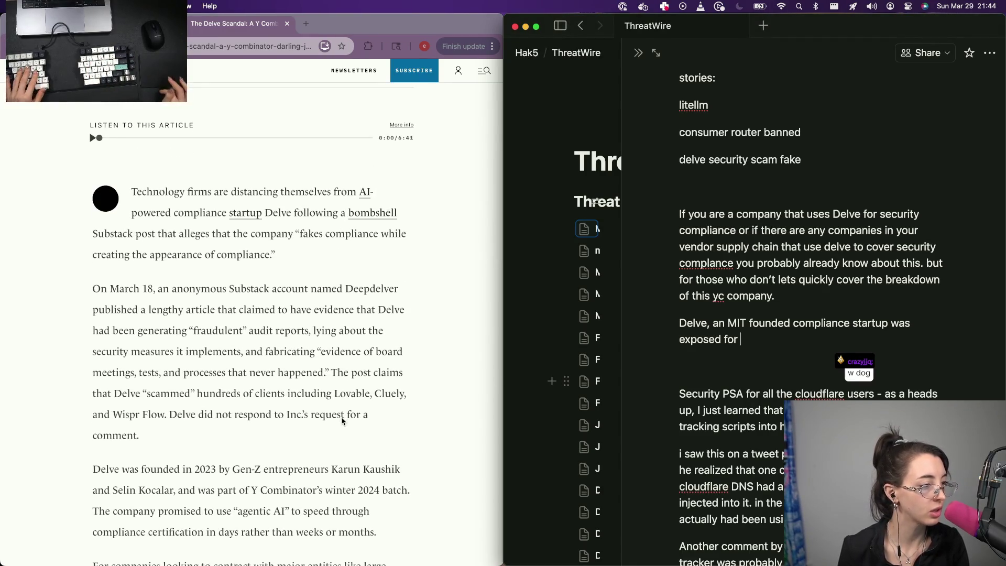
type("for sc")
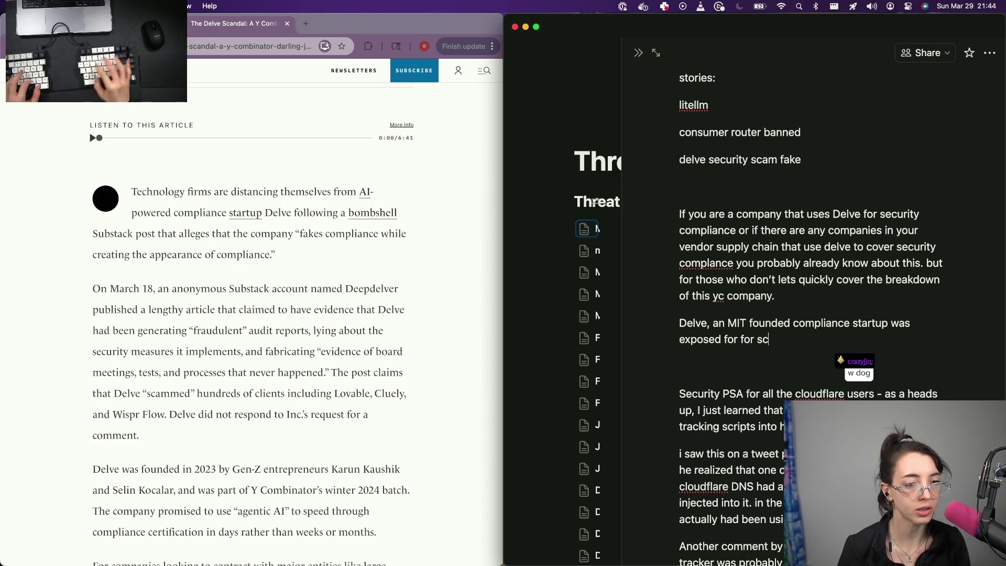
key("BackSpace")
key("BackSpace")
key("BackSpace")
key("BackSpace")
key("BackSpace")
key("BackSpace")
type("scamm")
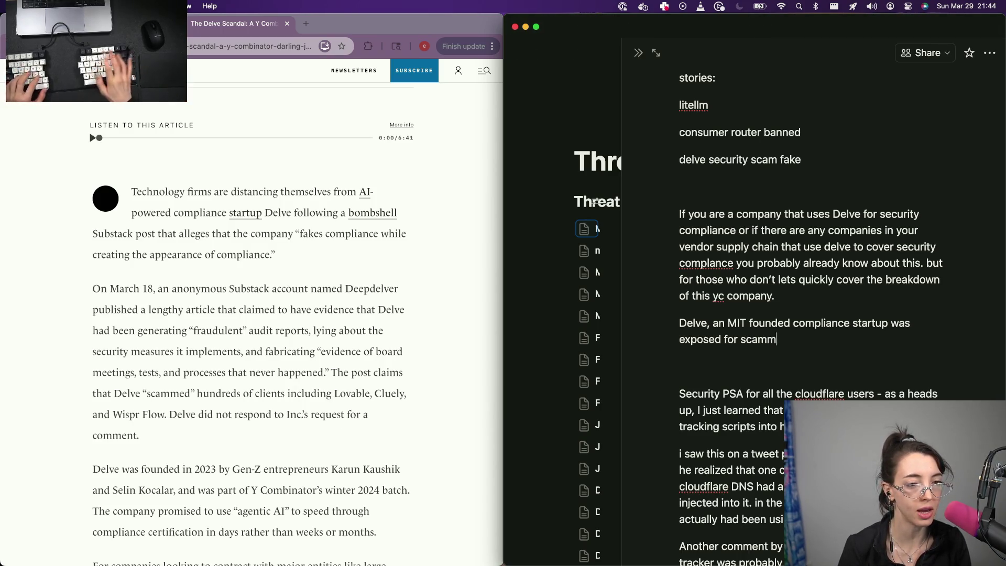
type("ing client")
key("BackSpace")
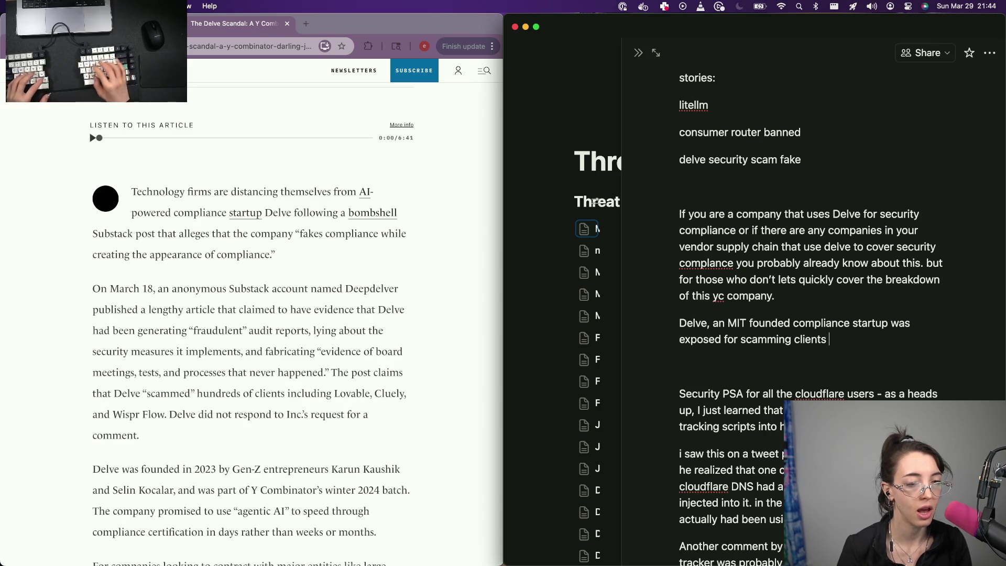
type("and gener")
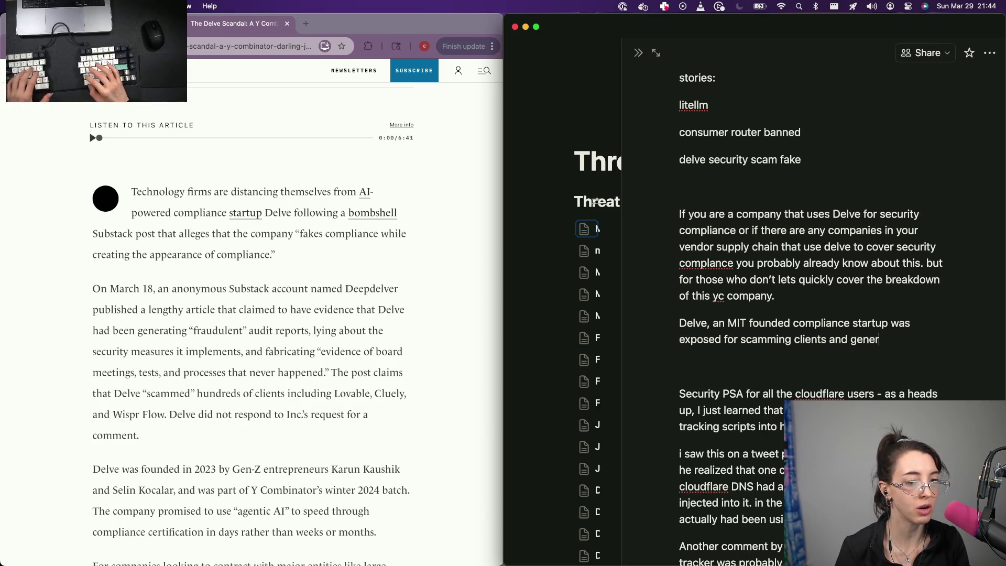
type(" fraudul")
key("BackSpace")
key("BackSpace")
type("lent ")
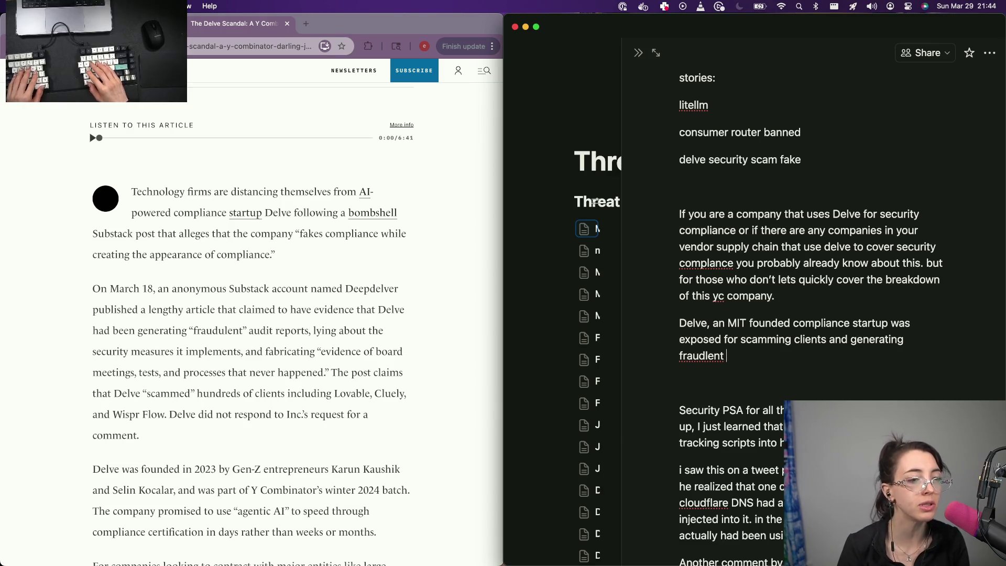
type("ac")
key("BackSpace")
key("BackSpace")
key("BackSpace")
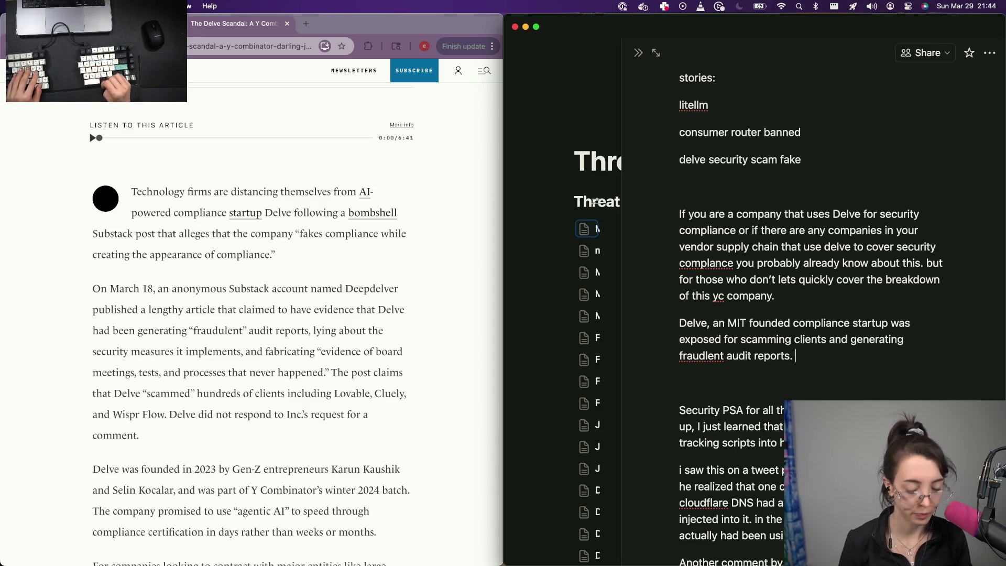
type("As an MIT grad,")
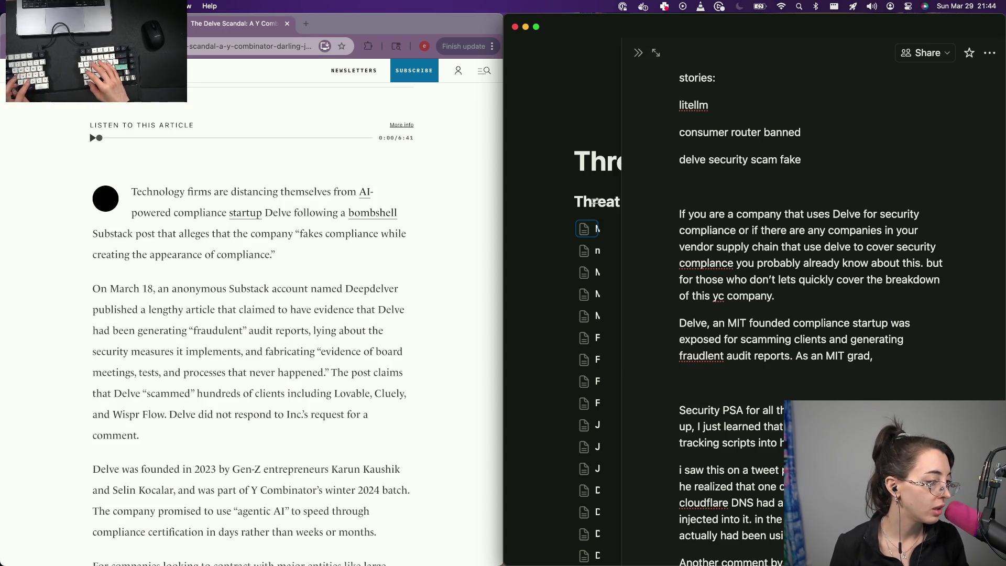
scroll(288, 516, "down", 5)
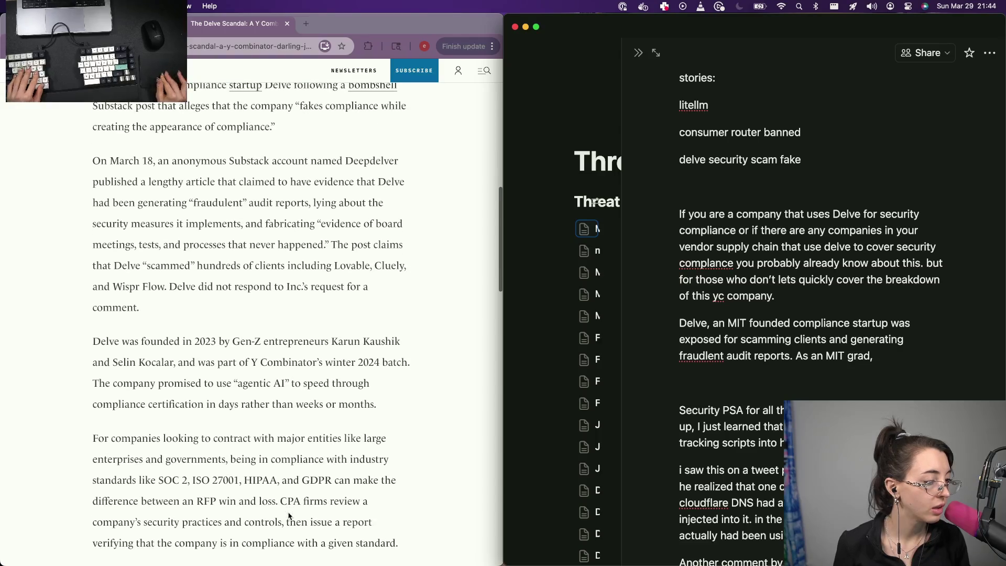
key("BackSpace")
type("ide")
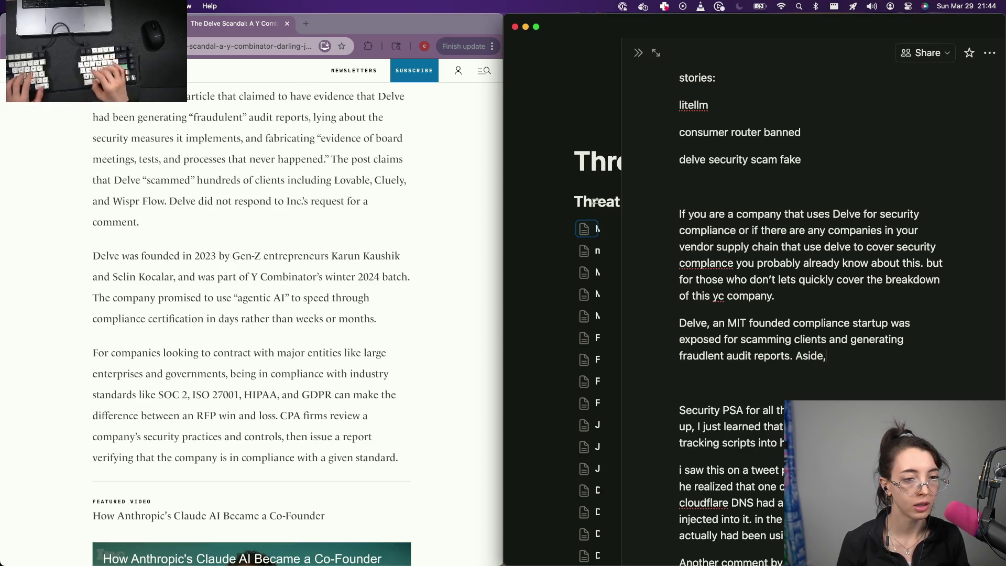
Google 'delve founders drop out of mit' in a new tab, then close it and return to the Delve Scandal article
left_click(112, 348)
key("super+t")
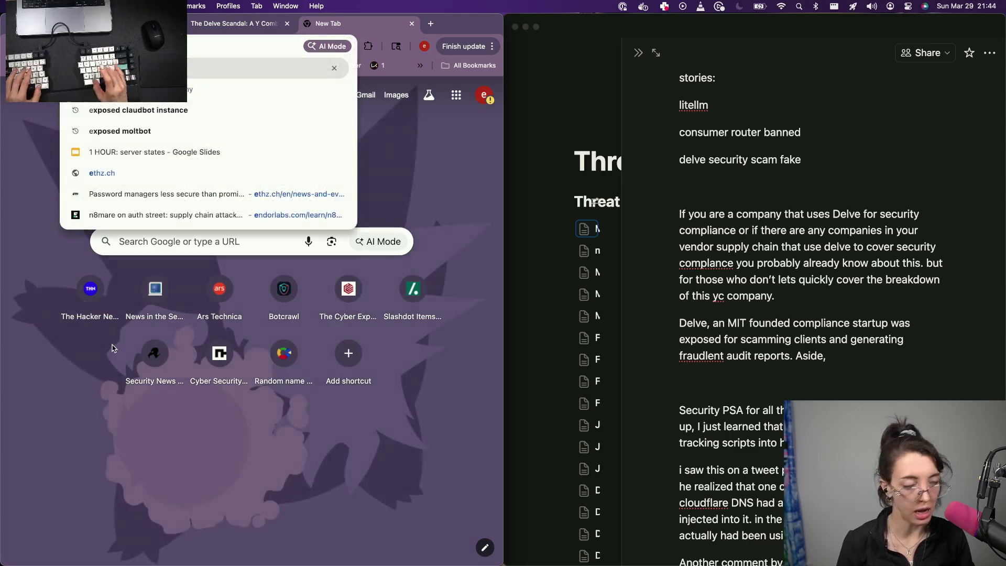
key("BackSpace")
type("delve found")
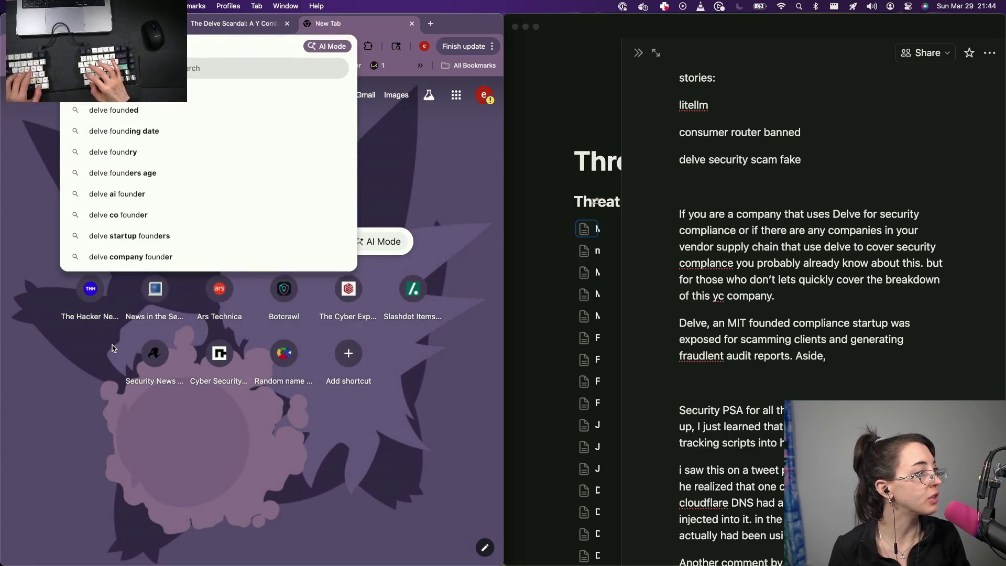
key("BackSpace")
key("BackSpace")
key("BackSpace")
type("ounders drop out")
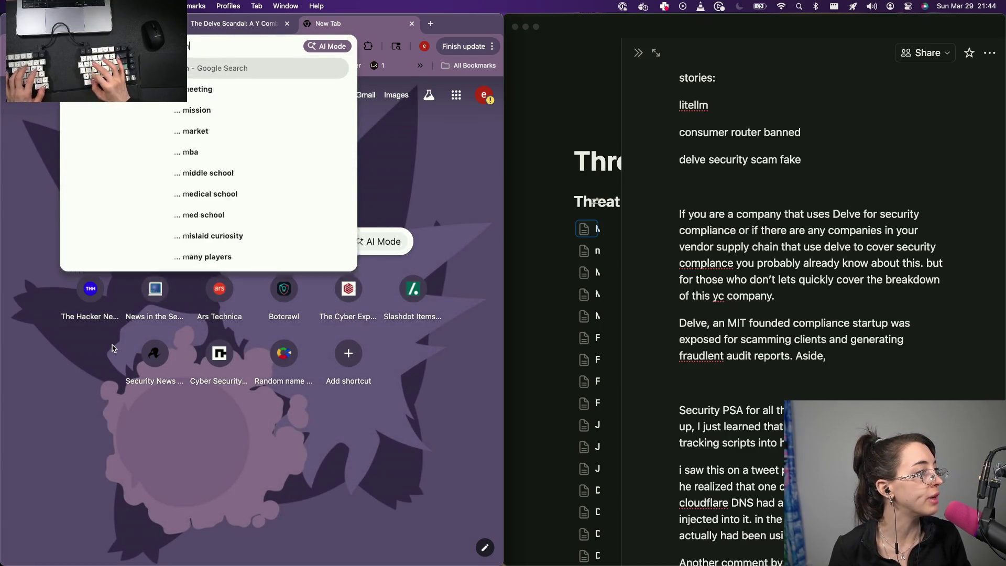
type(" of mit")
key("Return")
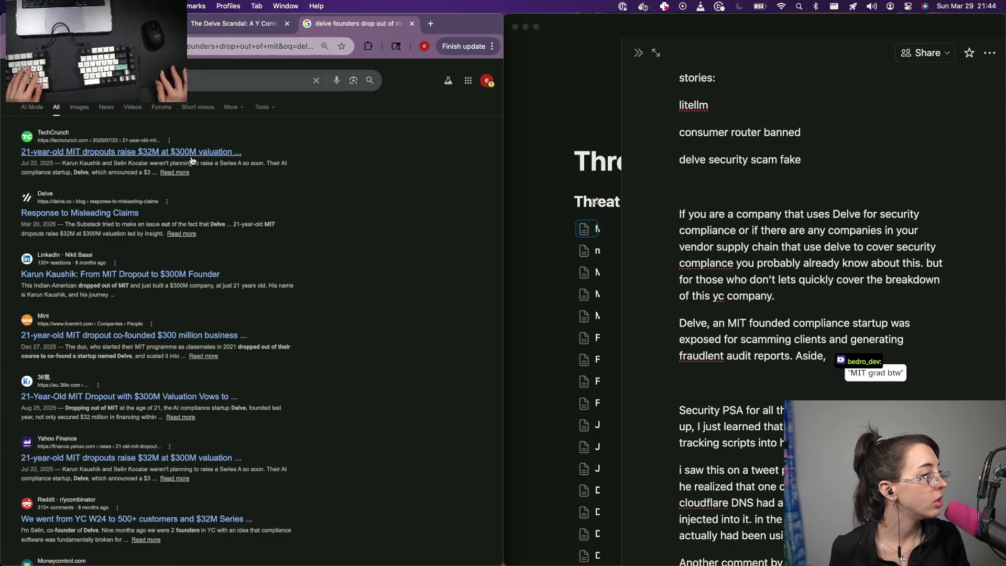
key("ctrl+shift+Tab")
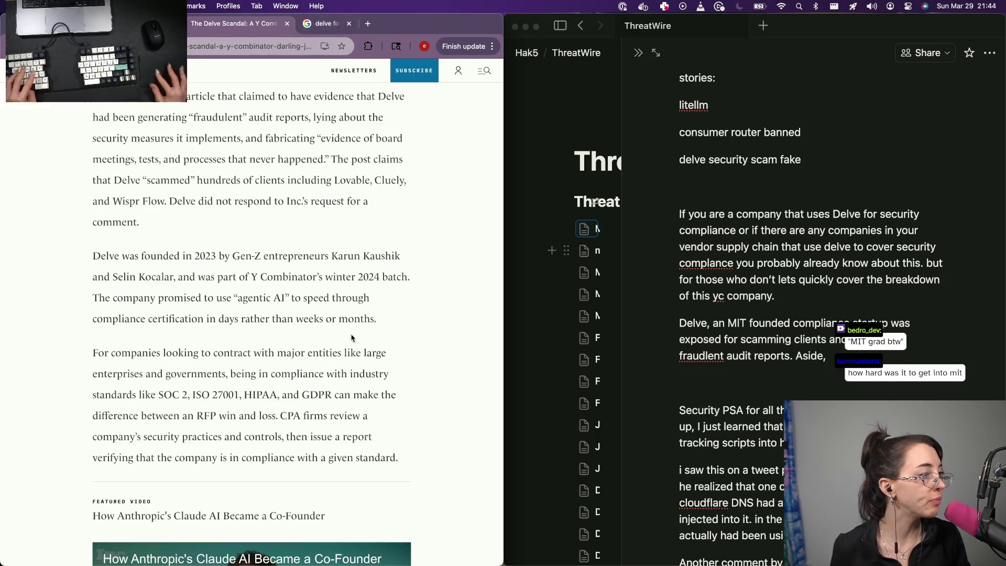
key("ctrl+w")
Finish the aside: the founders did drop out of MIT and, as an MIT grad, the writer takes no responsibility for them
key("super+Tab")
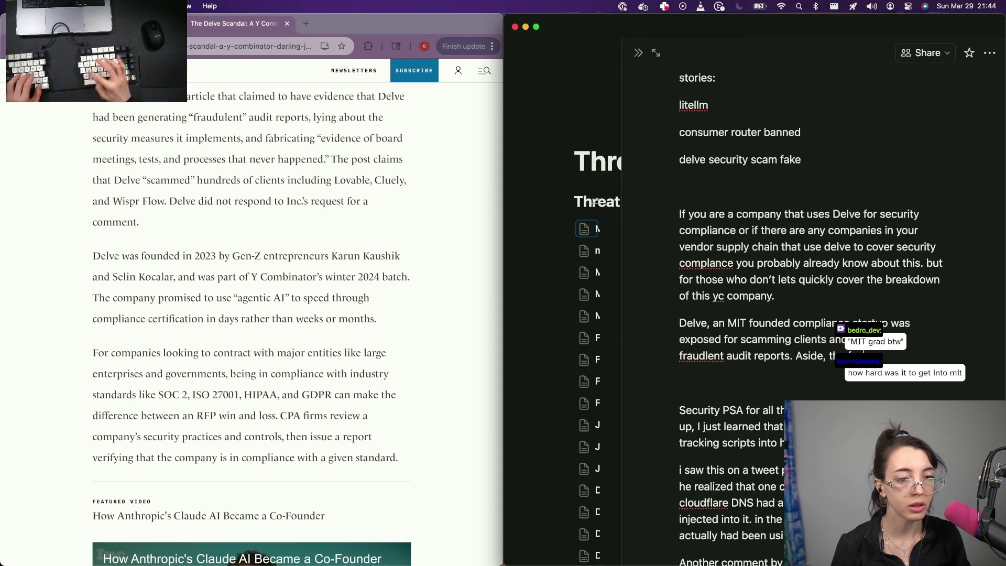
key("BackSpace")
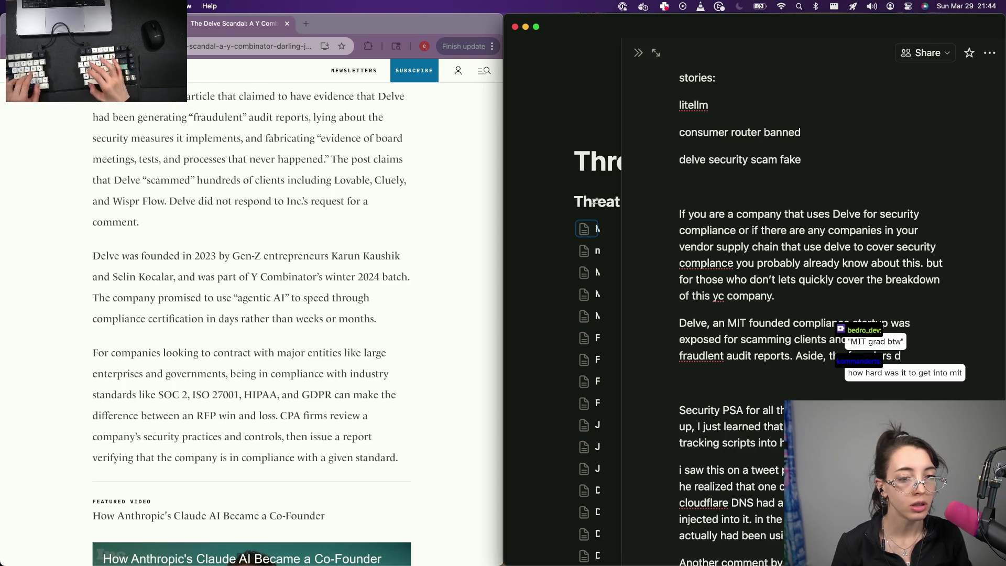
type("orts. Aside, th rs did drop u")
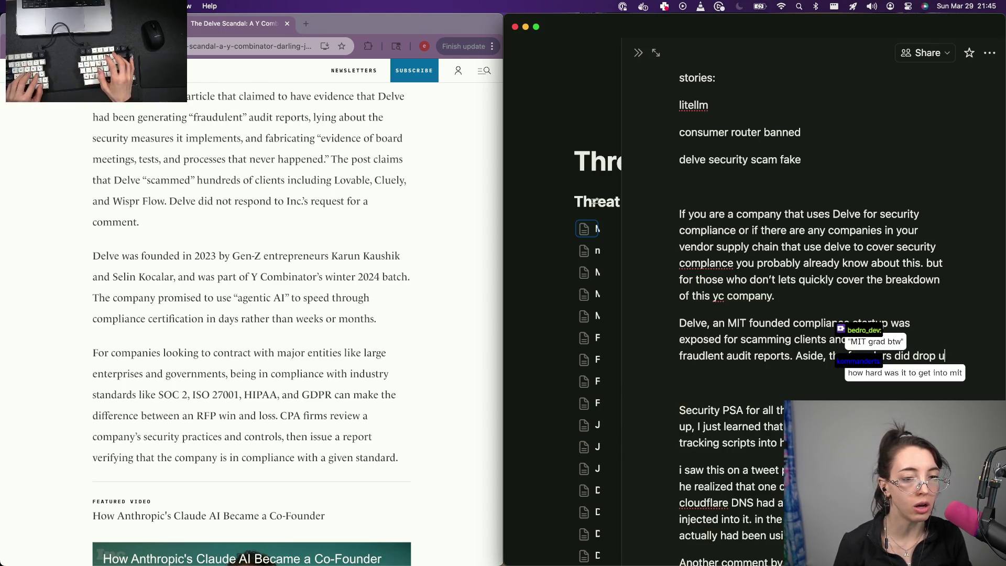
key("BackSpace")
type("out ")
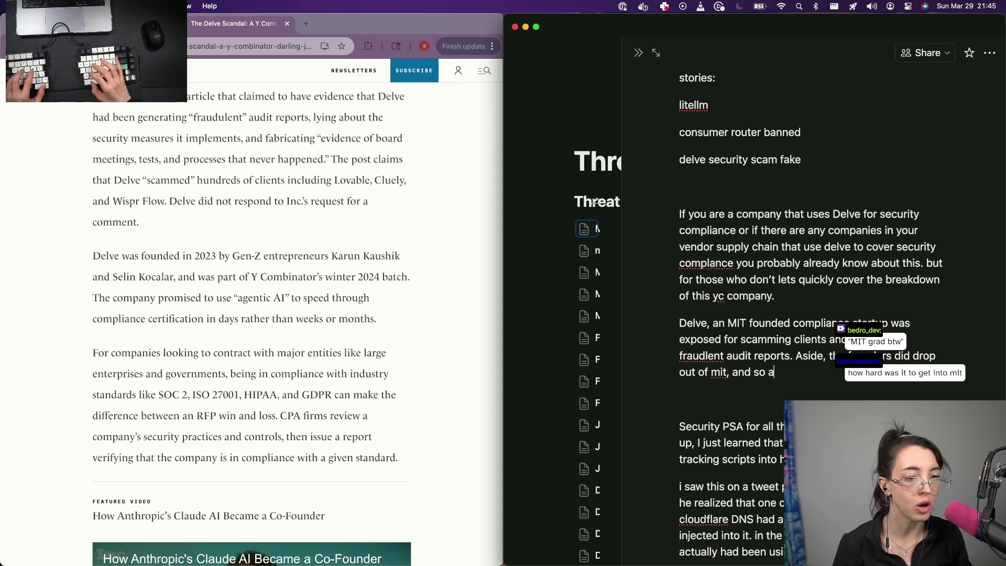
type("an mit grad,")
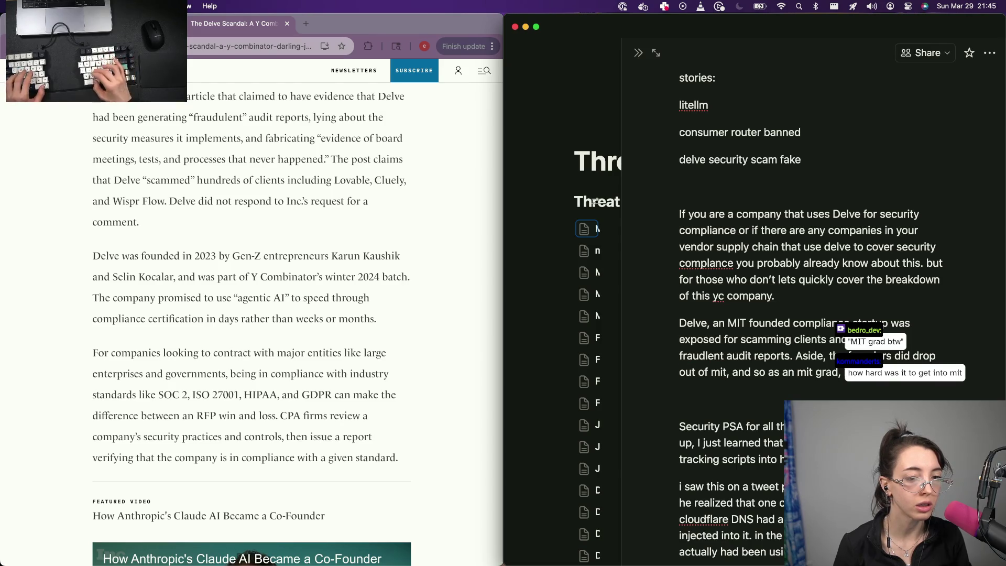
type("responsability")
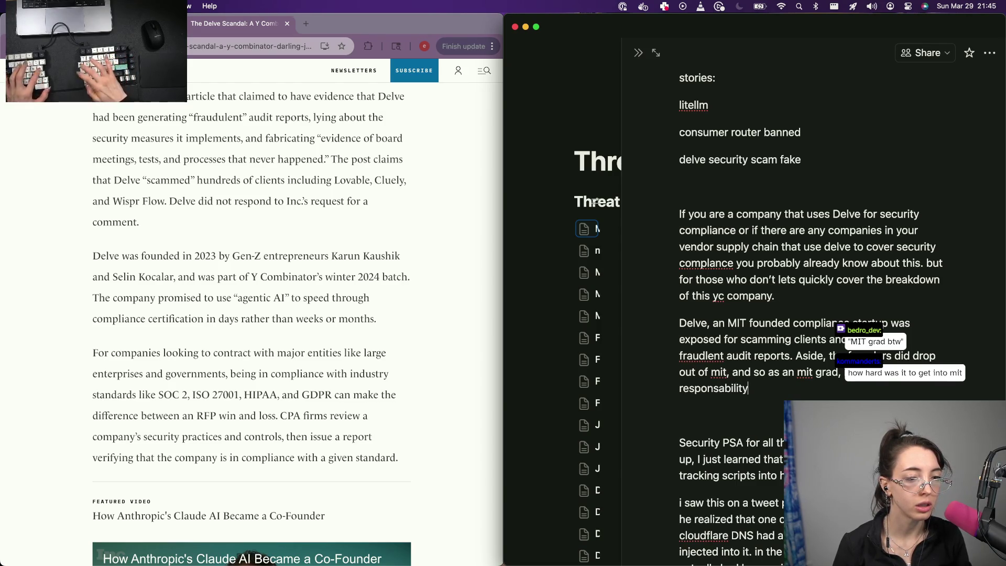
type(" for them.")
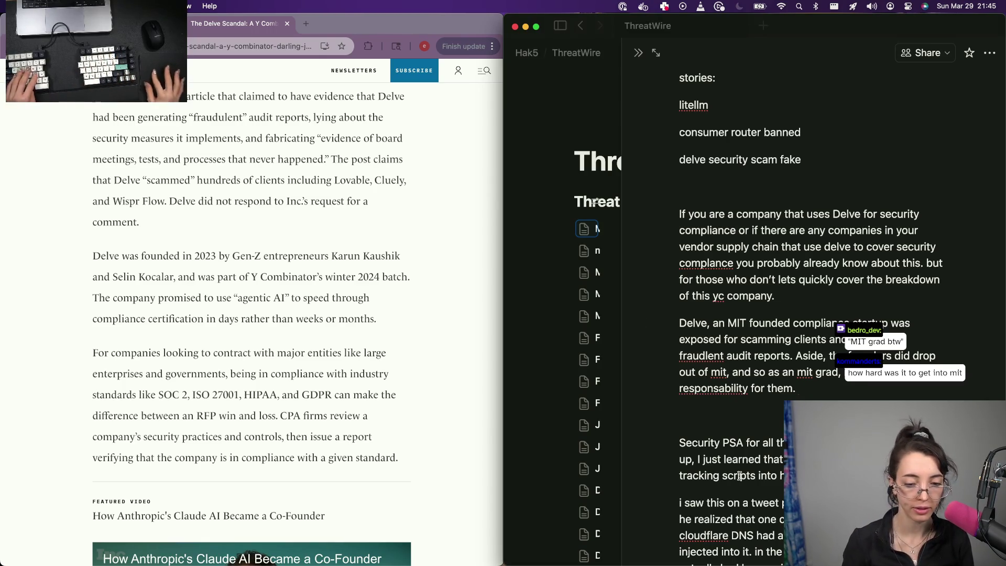
key("super+Tab")
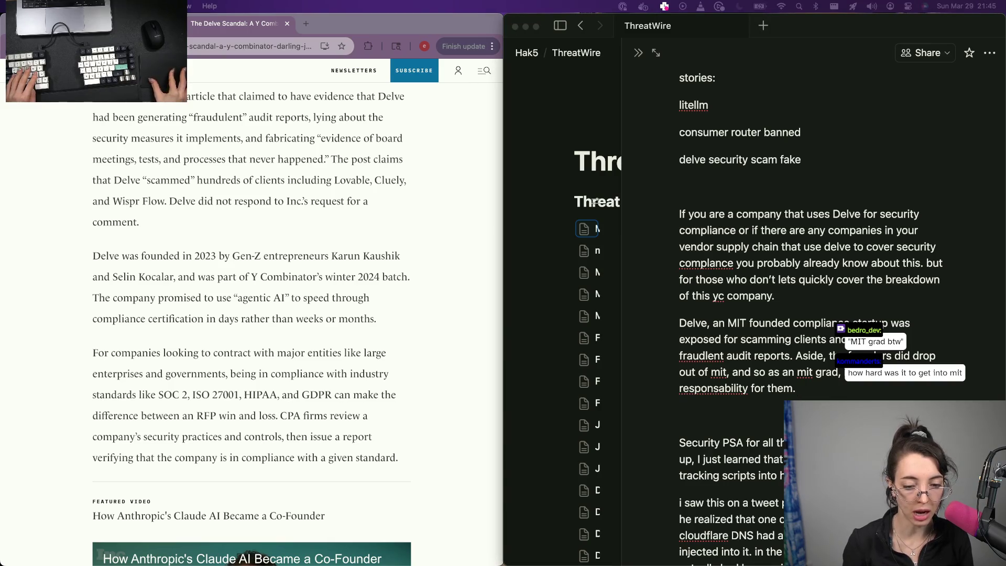
left_click(801, 379)
scroll(806, 381, "down", 2)
scroll(818, 382, "down", 2)
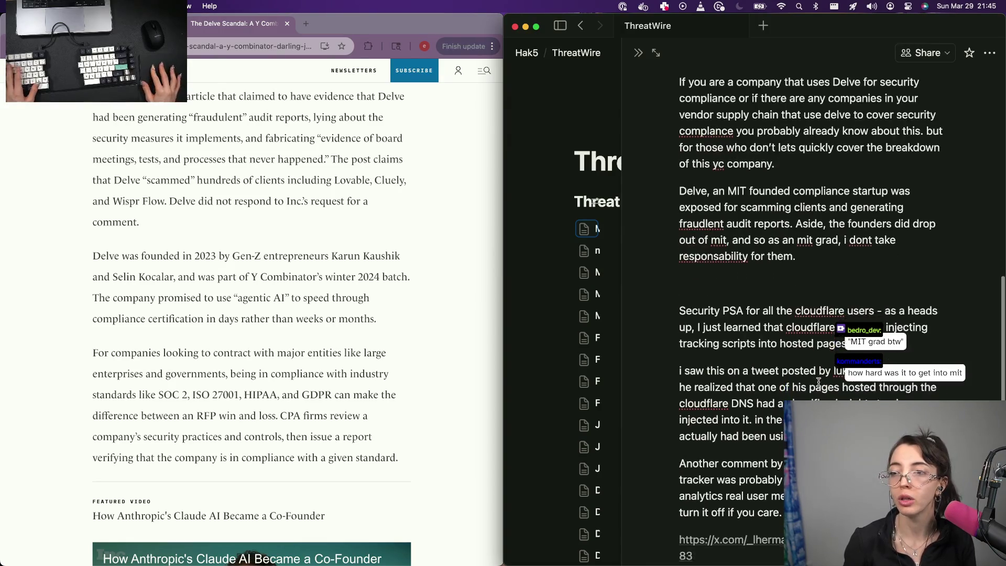
scroll(818, 382, "down", 1)
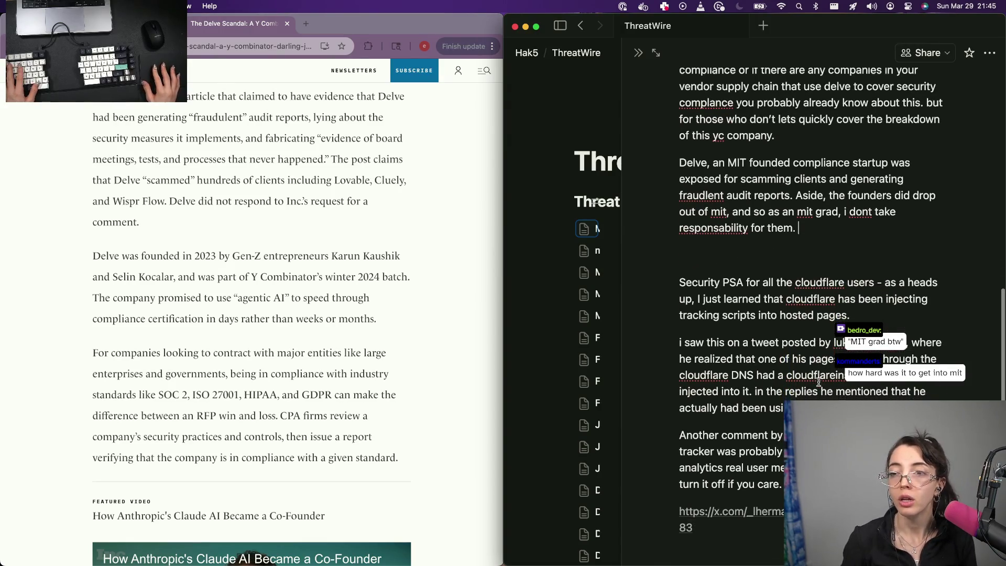
Open the script as a full page and copy the Delve article's web address from the browser
left_click(655, 53)
scroll(669, 150, "down", 5)
scroll(671, 169, "down", 2)
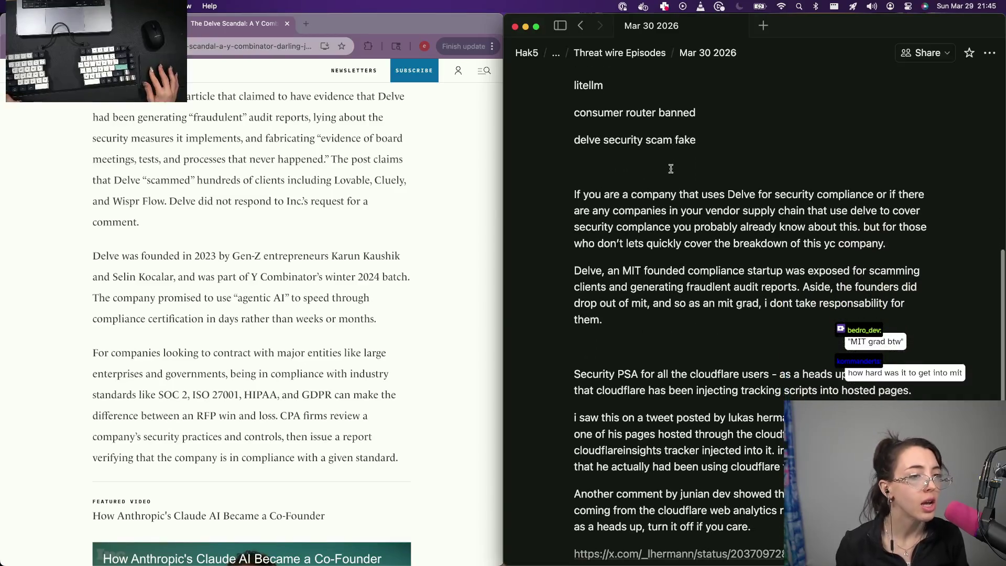
left_click(671, 169)
key("super+Tab")
key("super+l")
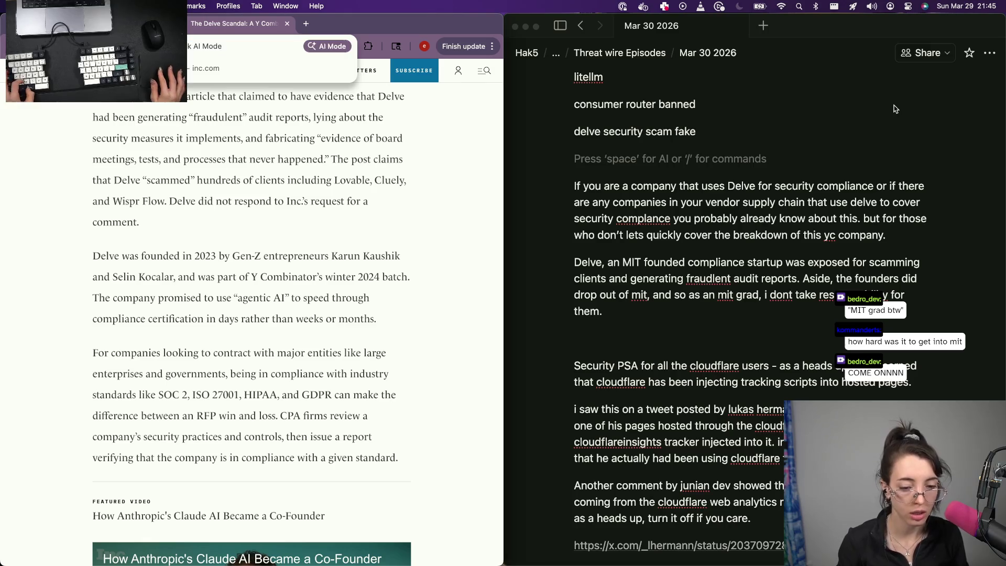
key("super+Tab")
Paste the article link under the Delve paragraph, rejoin the split Cloudflare sentence and leave a blank line above Security PSA
left_click(679, 339)
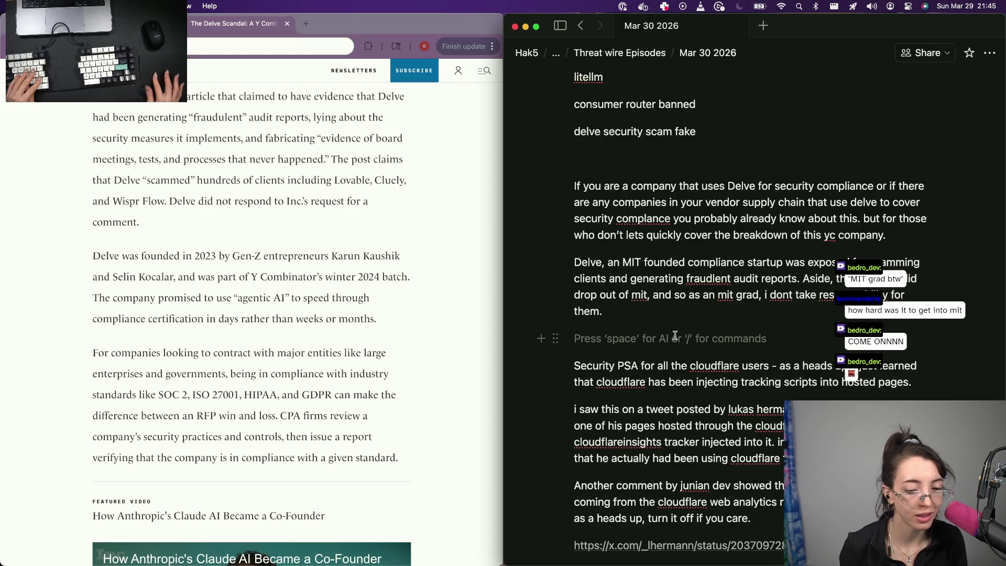
key("super+v")
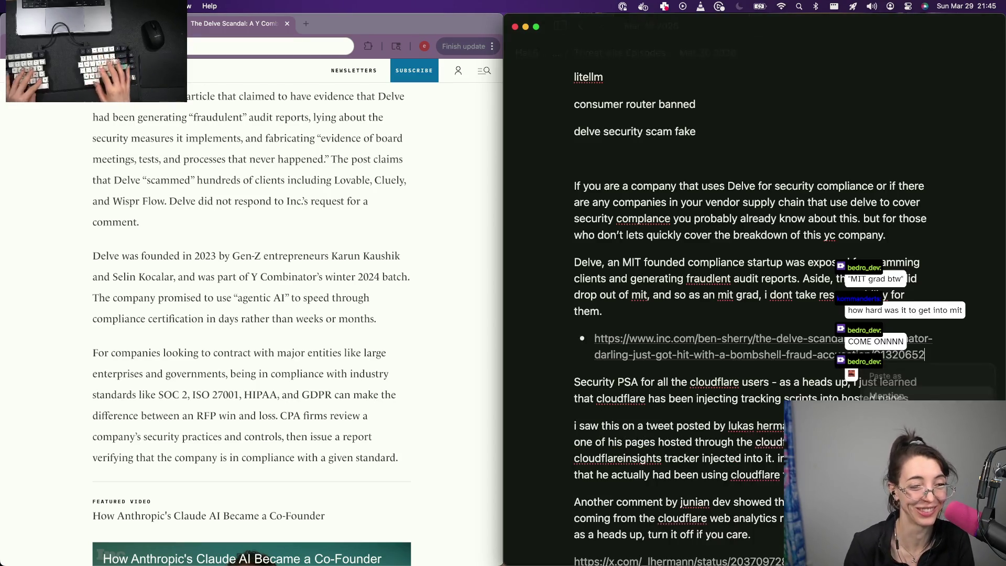
key("Escape")
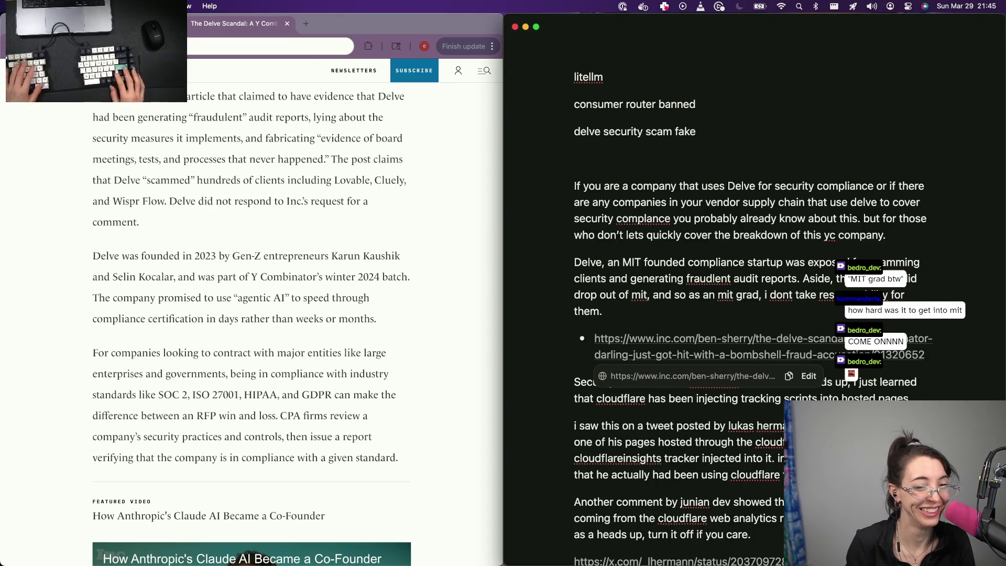
key("Return")
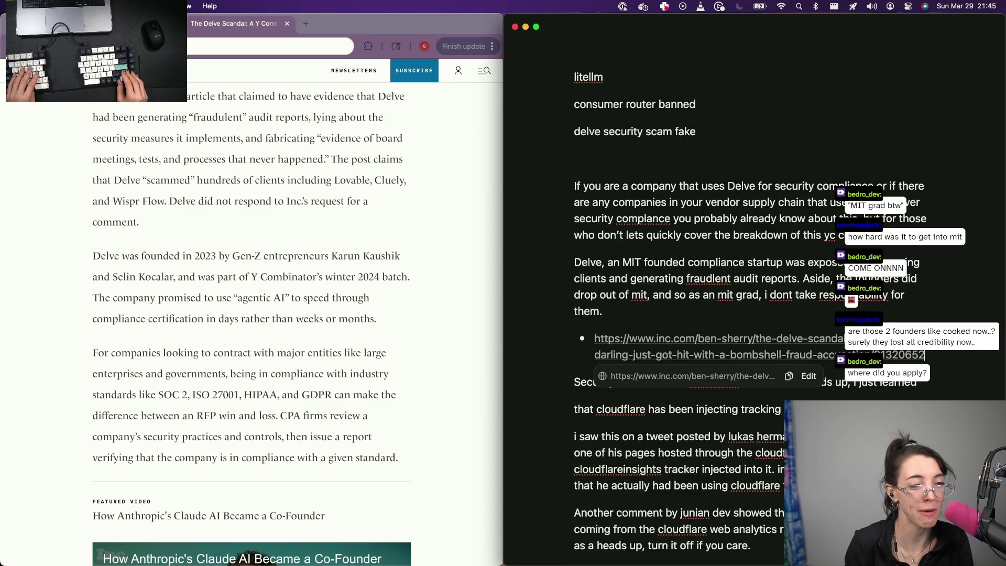
key("BackSpace")
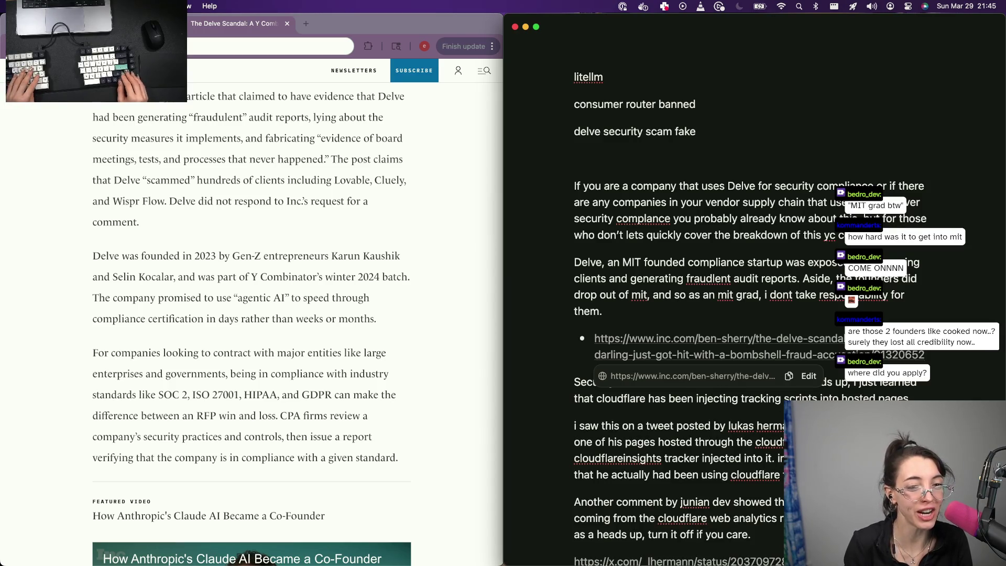
key("Return")
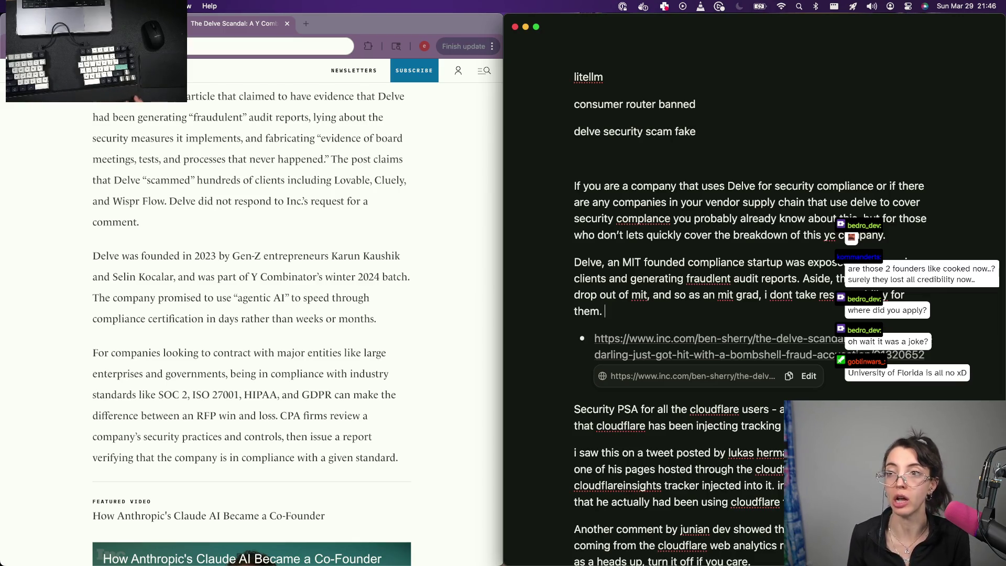
mouse_move(588, 284)
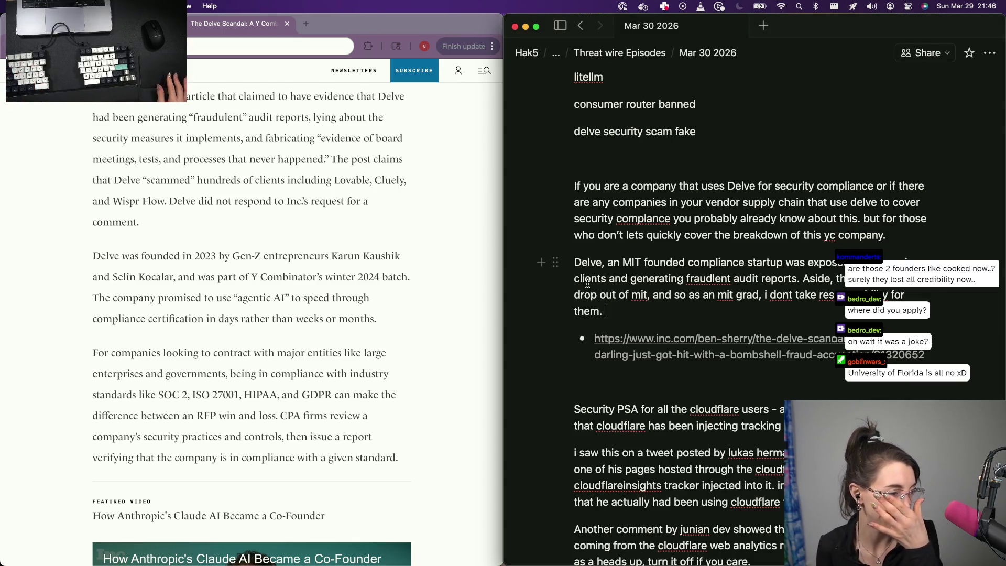
left_click(178, 275)
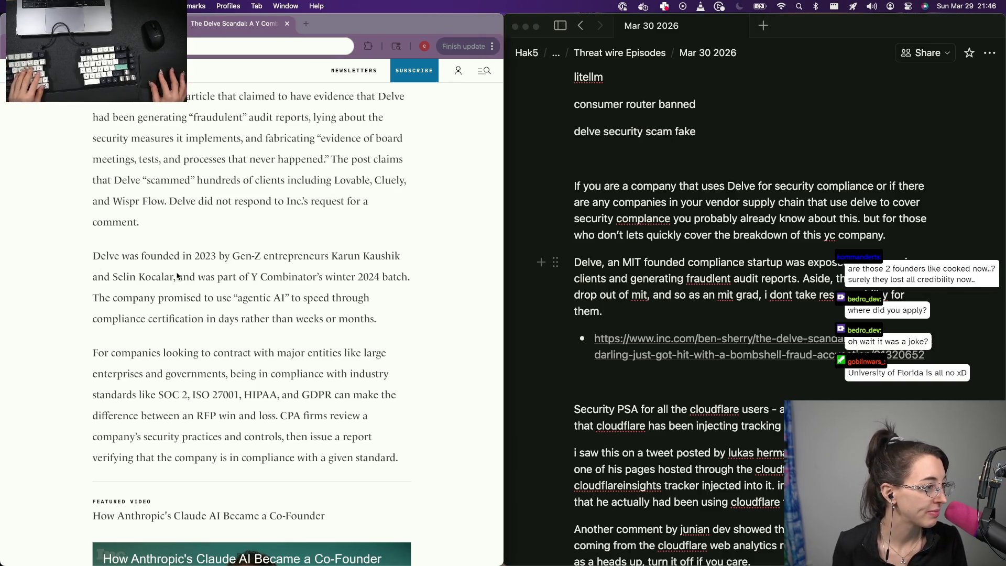
key("super+l")
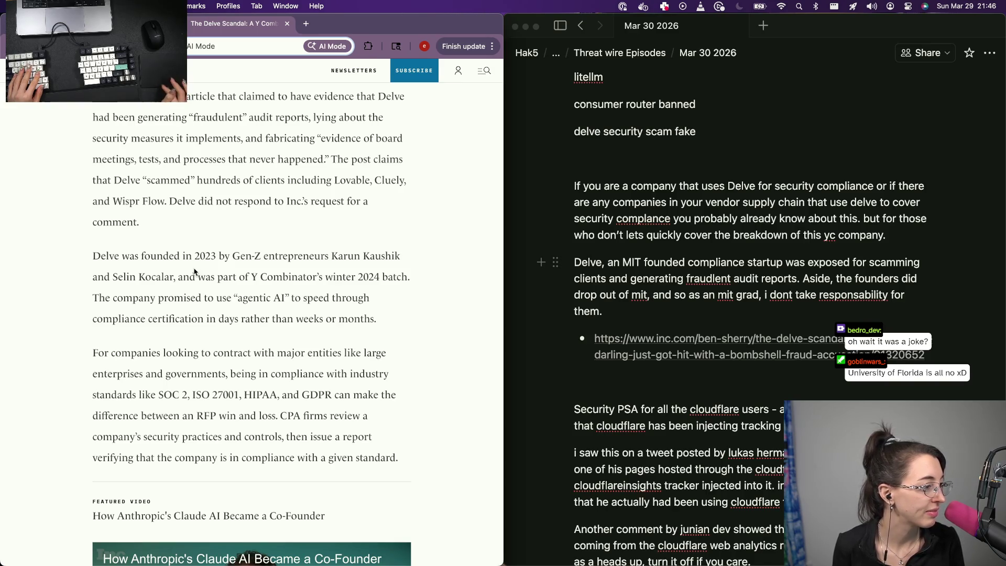
Add the unfinished sentence 'Delve used quote agentic ai to' below the Delve intro paragraph
left_click(565, 302)
key("Return")
type("For")
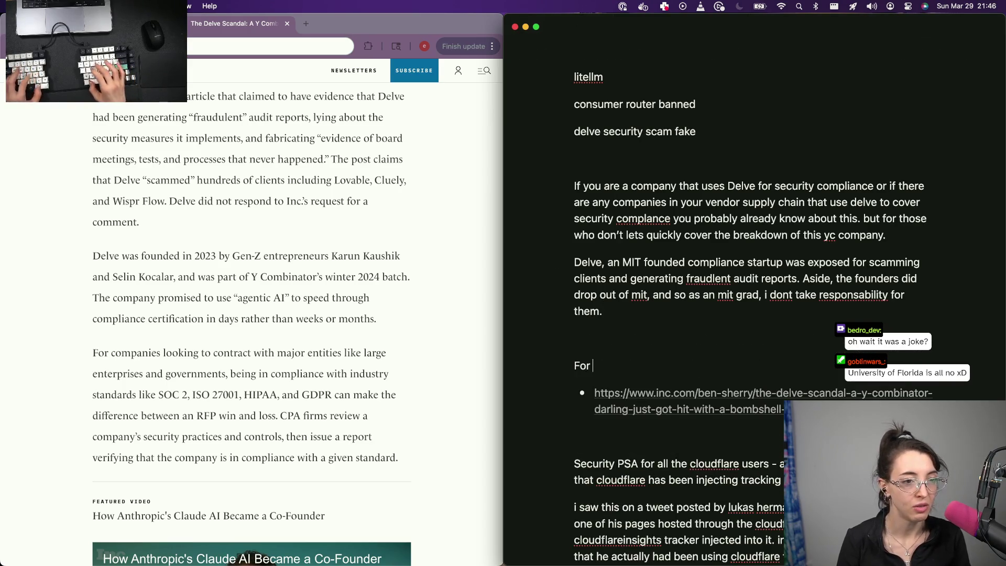
key("BackSpace")
key("BackSpace")
type("Dedk")
key("BackSpace")
key("BackSpace")
type("lve ")
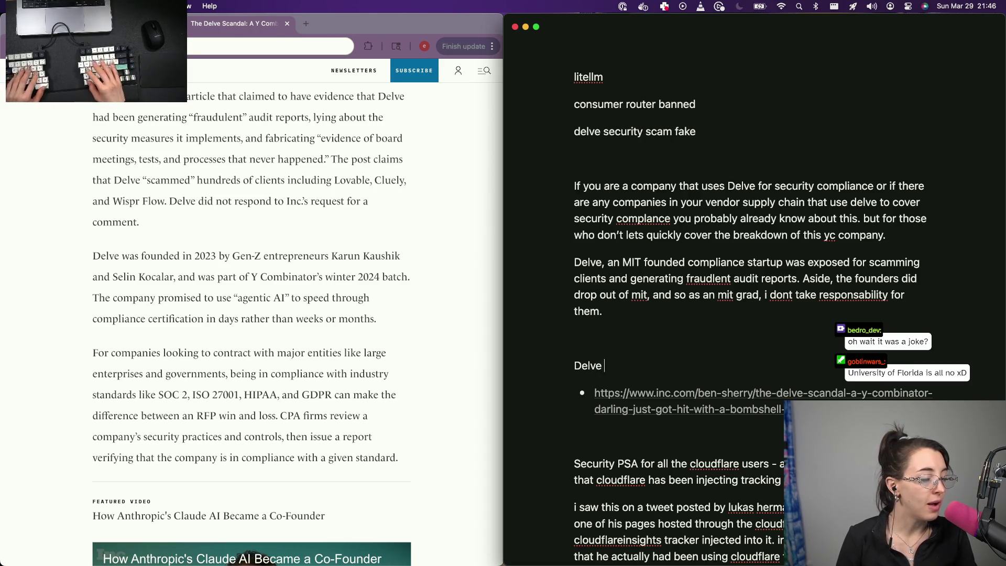
type("provided their clients with quote")
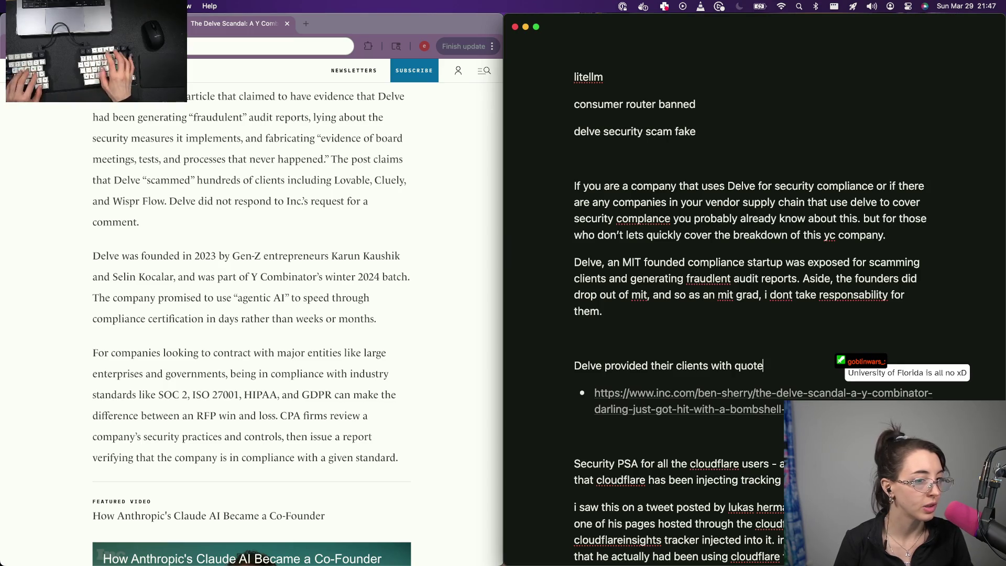
key("BackSpace")
key("BackSpace")
key("BackSpace")
key("BackSpace")
key("BackSpace")
key("BackSpace")
key("BackSpace")
type("used")
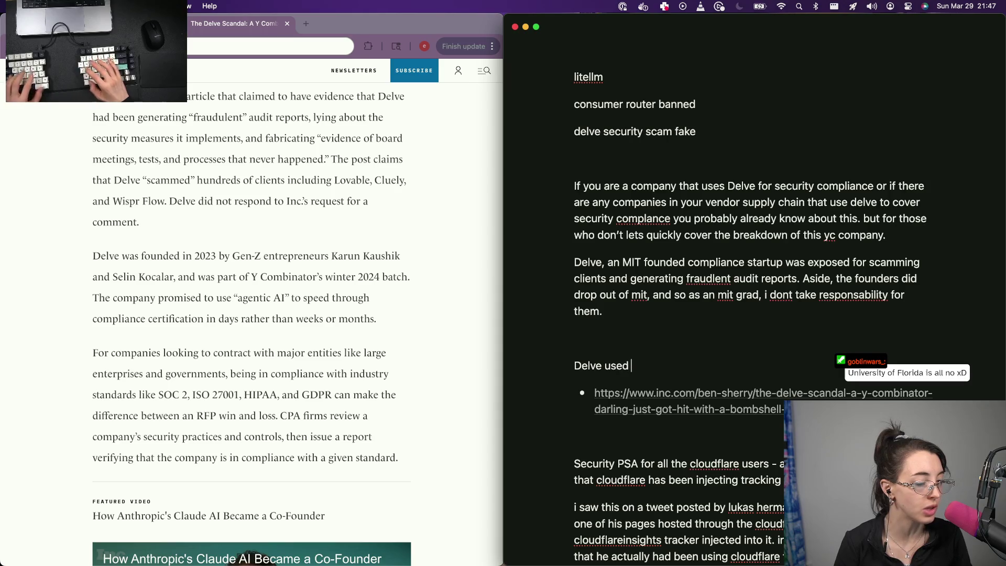
type("quote agentic ai")
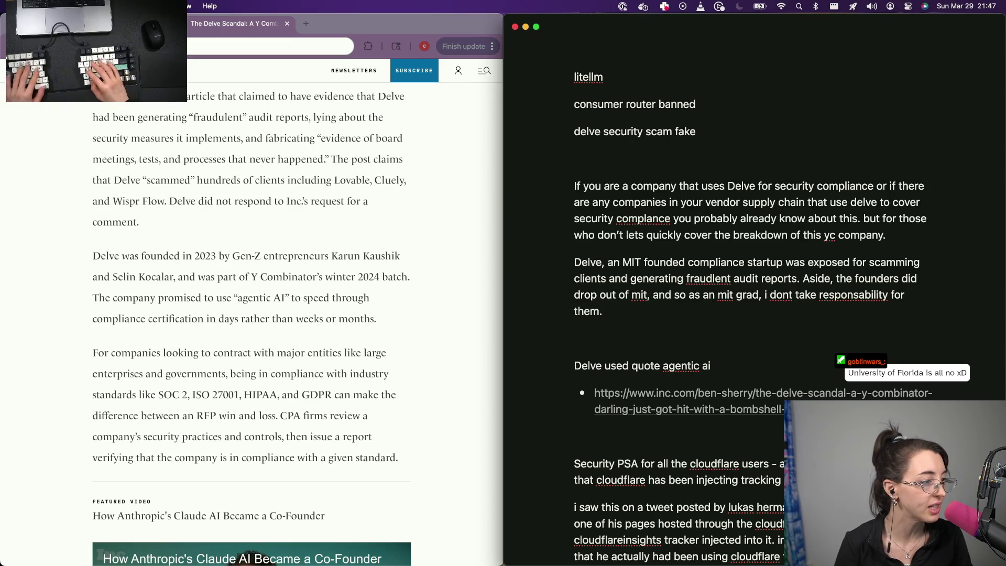
type(" to")
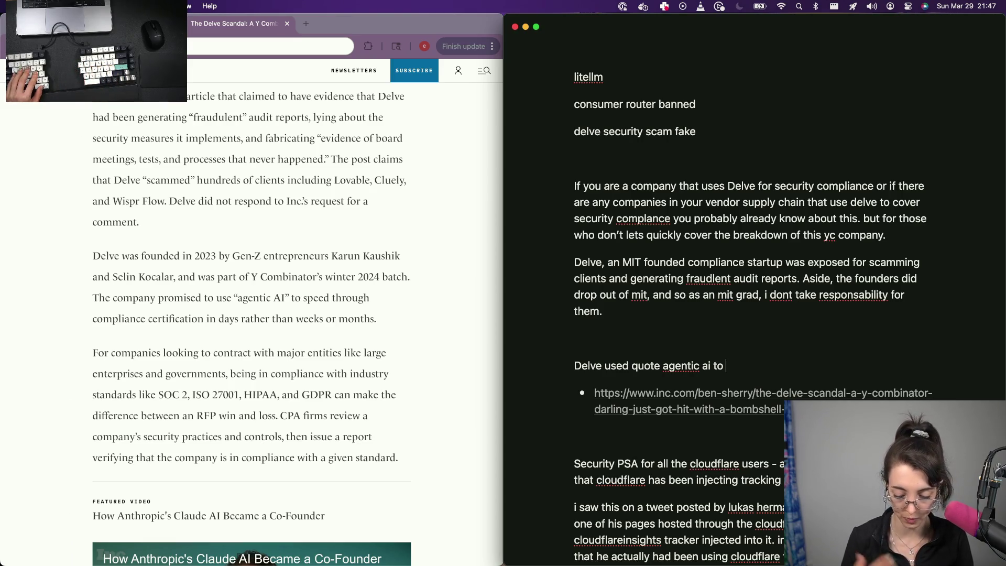
Bring the browser forward, leave the Delve article tab and start a new web search
left_click(320, 303)
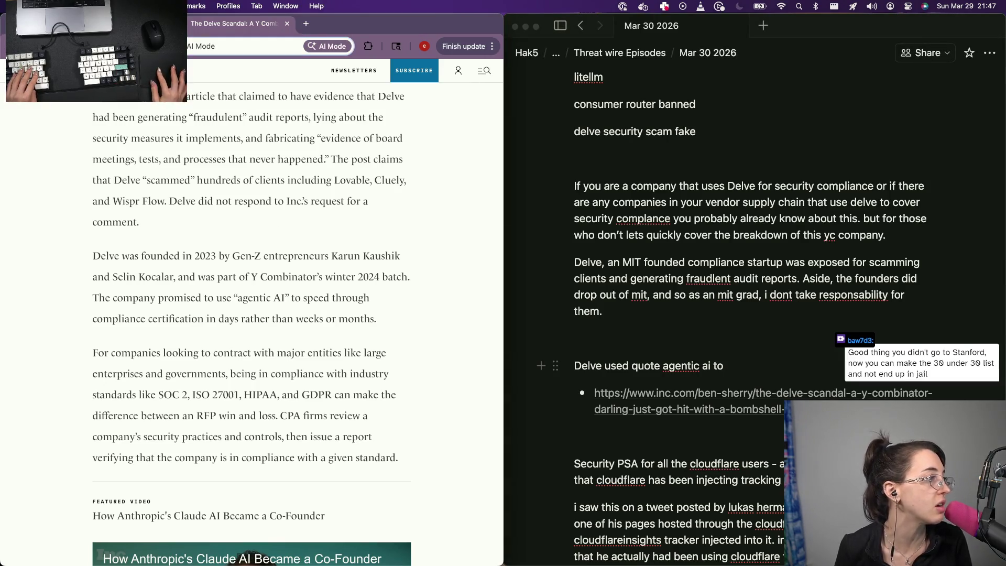
key("ctrl+shift+Tab")
key("super+l")
type("delv")
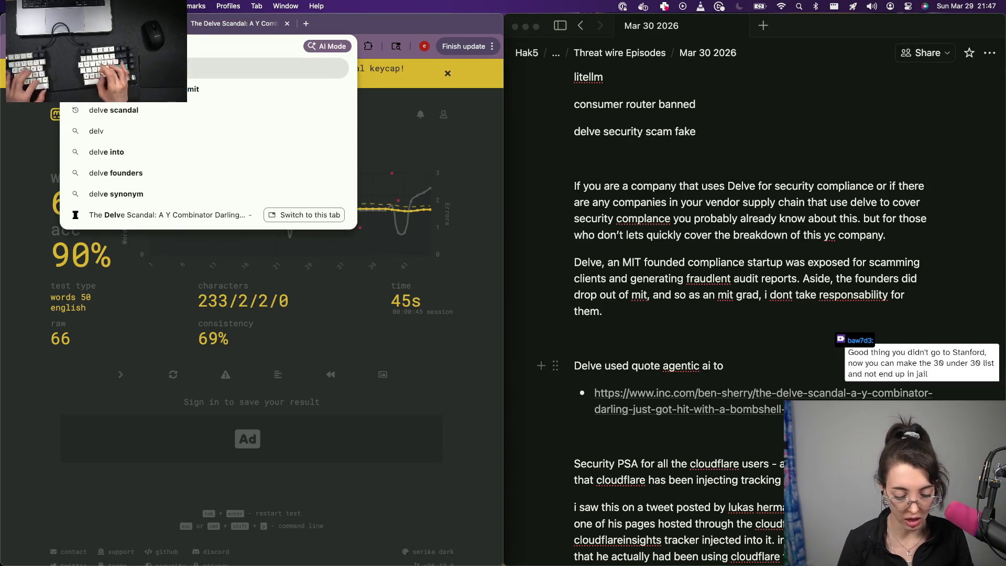
type("e security")
Search 'delve security fraud', open Zack Korman's post, the Yahoo Finance article and the X post in tabs, then close the X post
key("Escape")
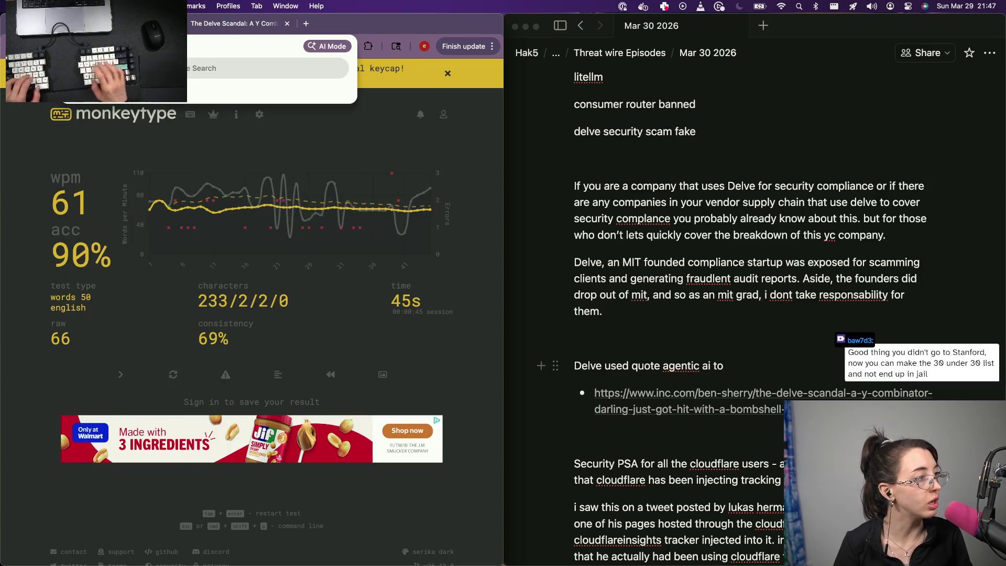
key("Return")
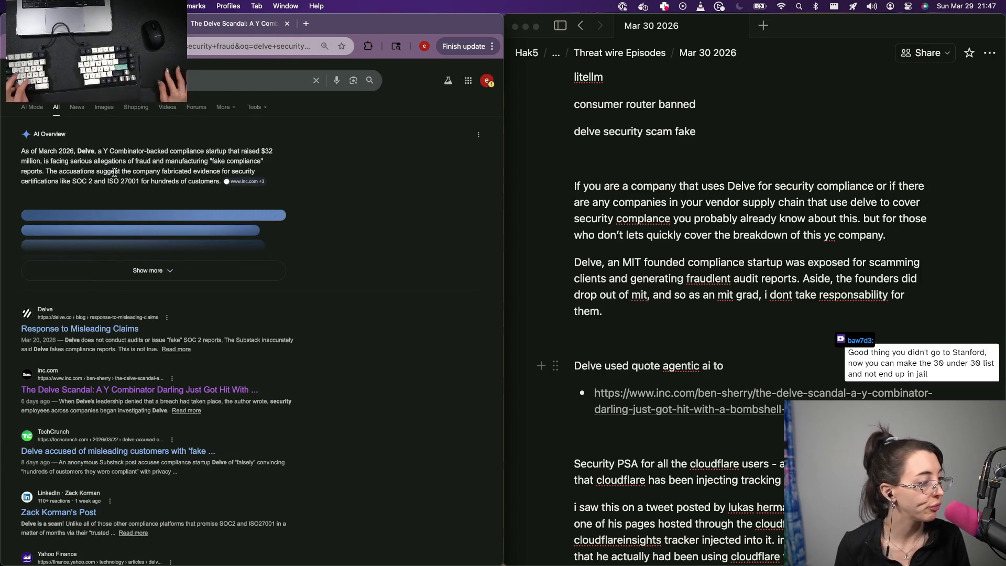
scroll(103, 326, "down", 3)
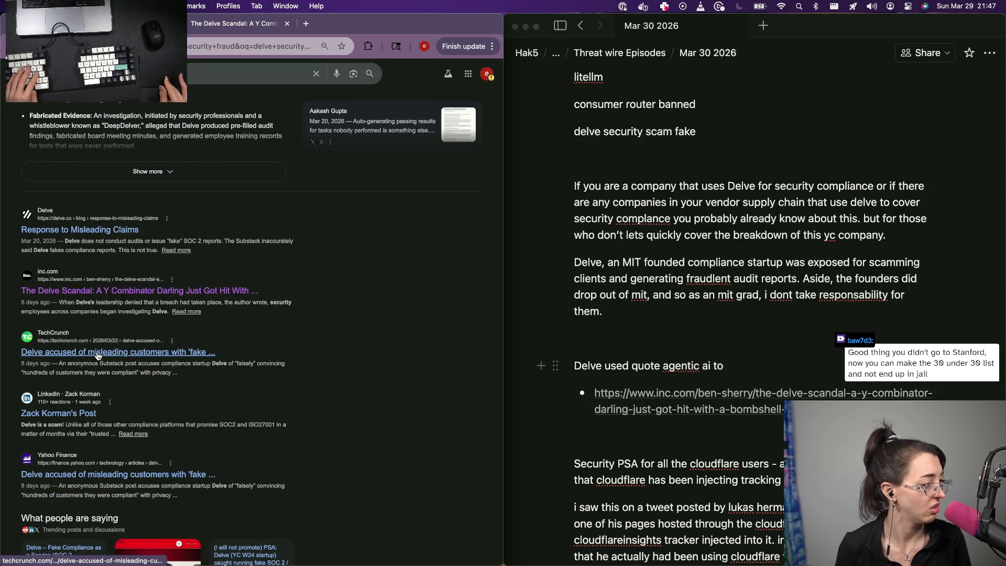
scroll(98, 356, "down", 1)
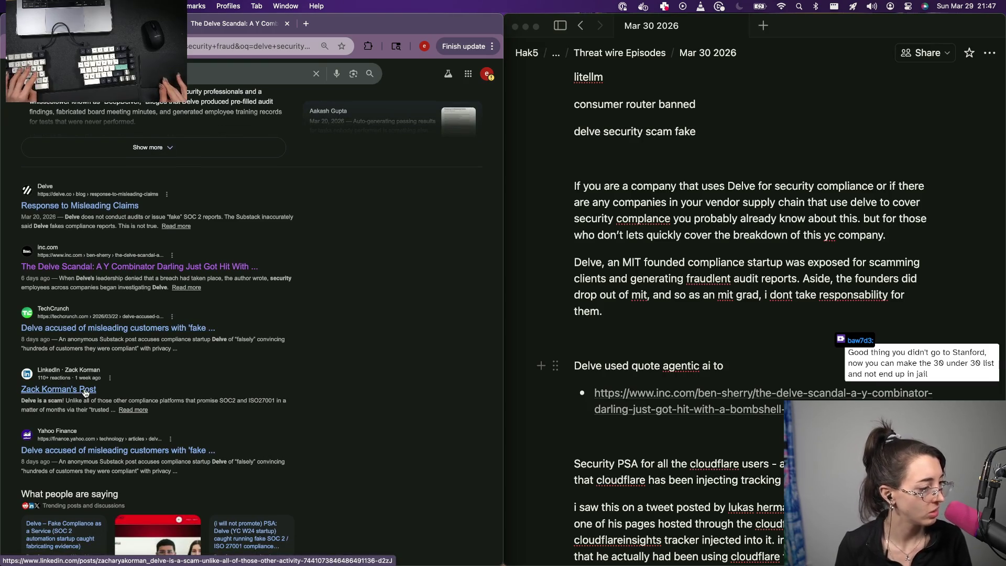
left_click(85, 392, "super")
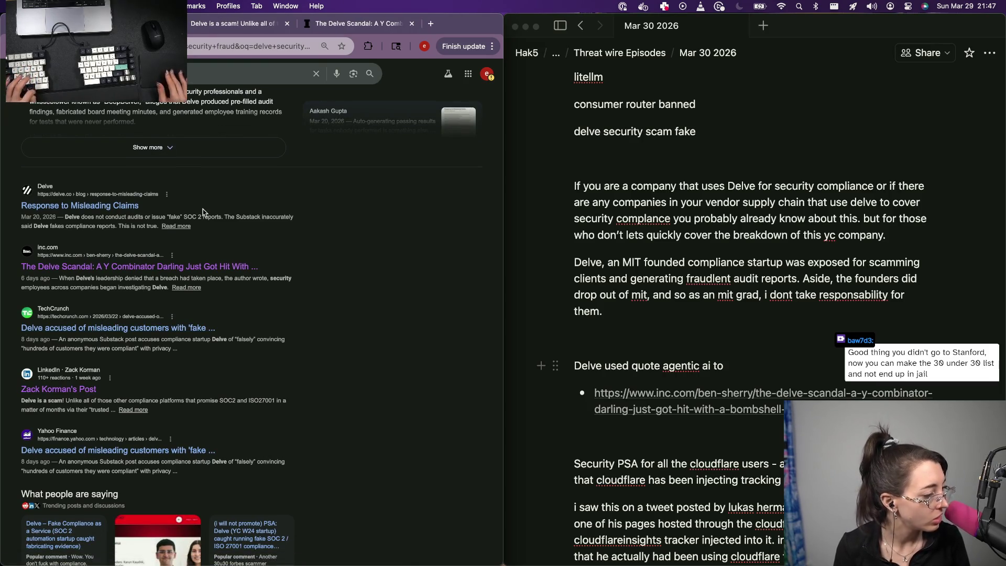
left_click(125, 448, "super")
scroll(127, 440, "down", 5)
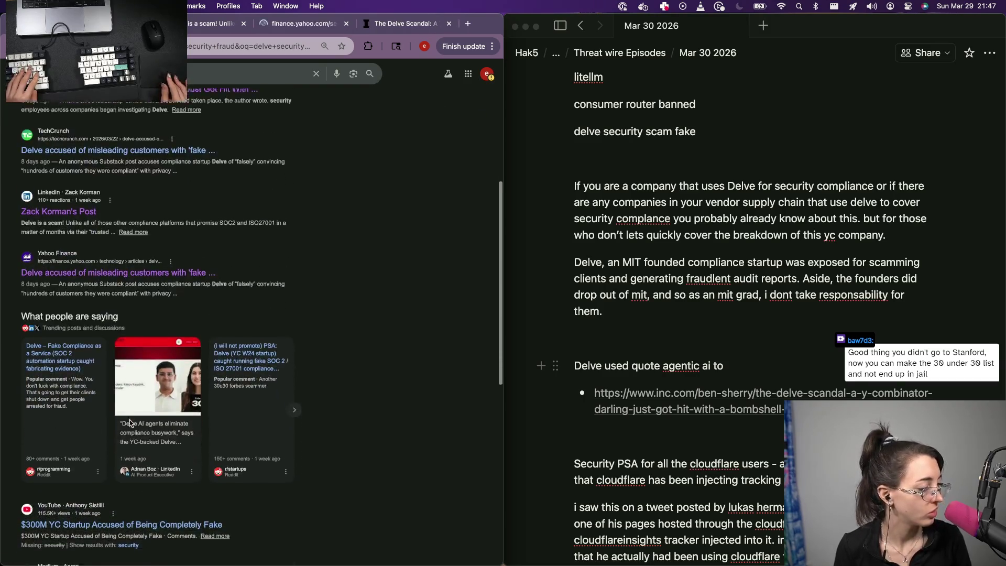
scroll(129, 423, "down", 5)
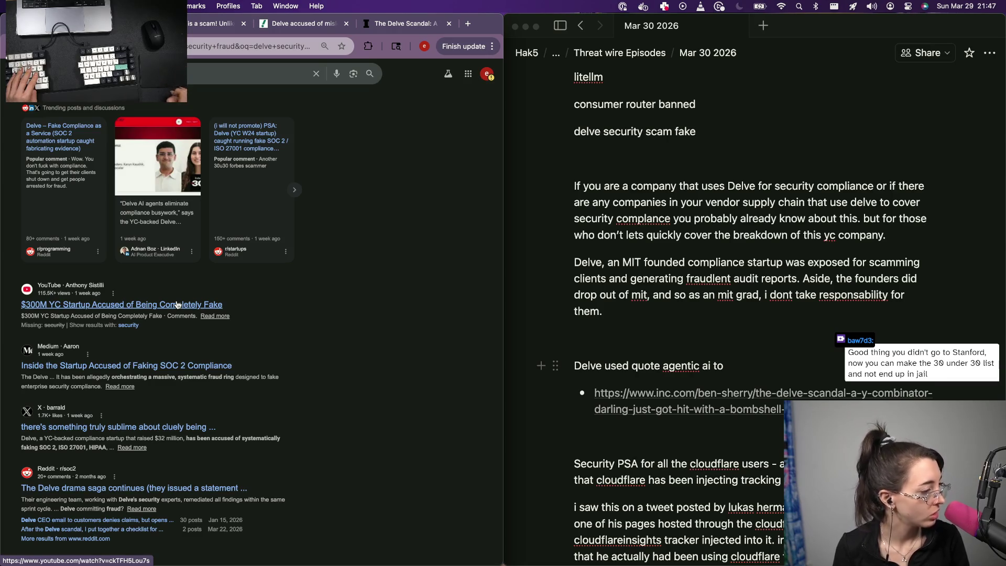
scroll(131, 404, "down", 1)
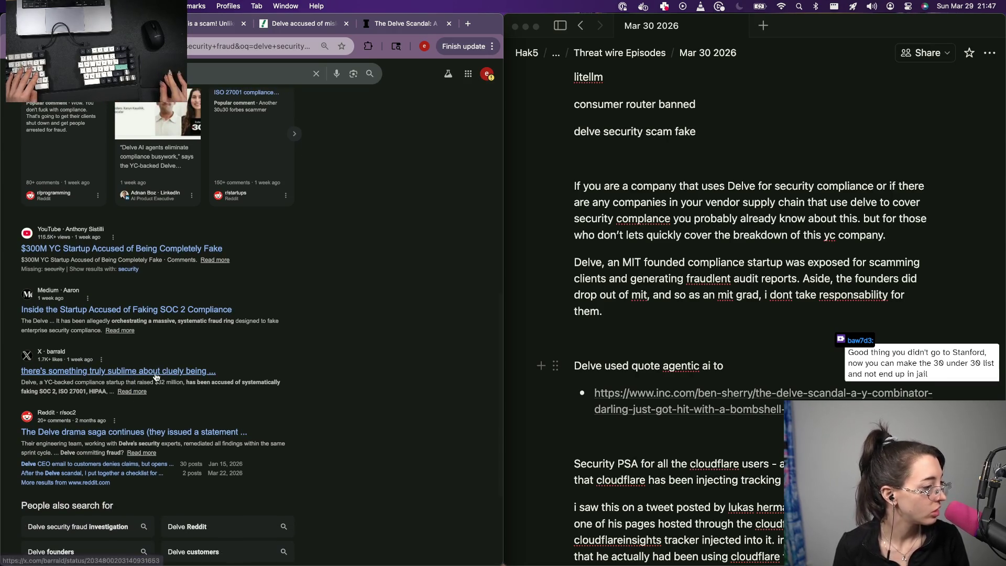
left_click(161, 368, "super")
left_click(331, 23)
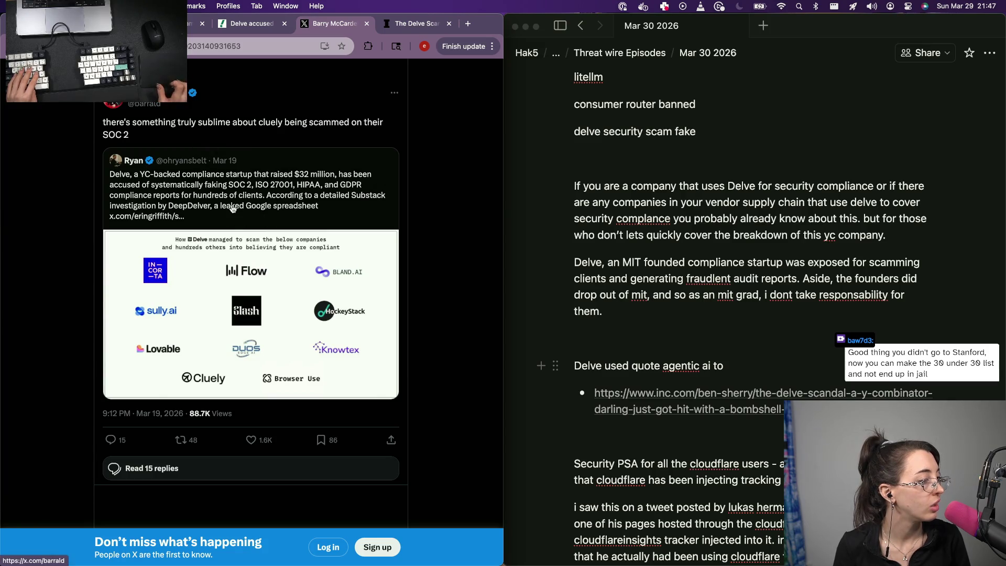
key("super+w")
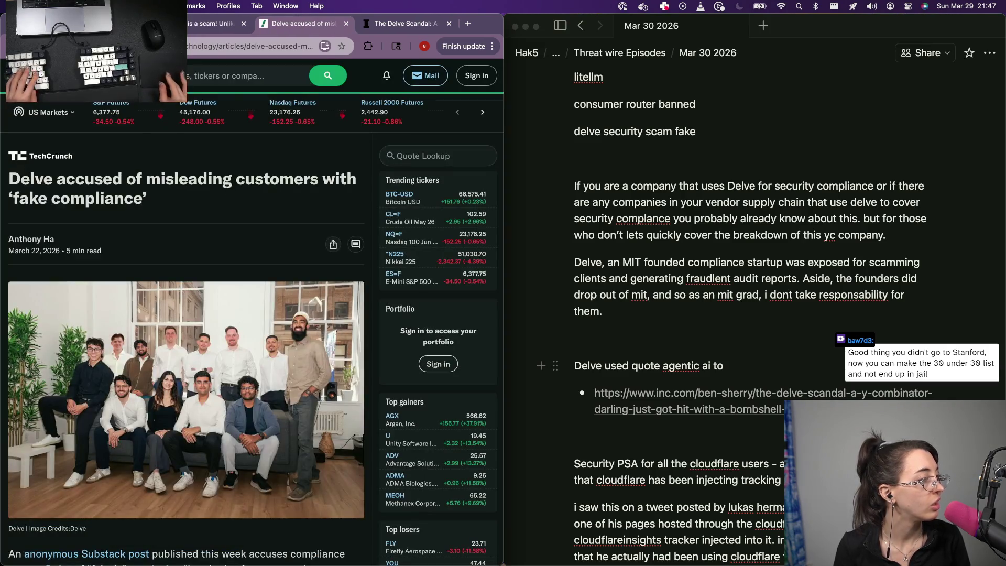
scroll(179, 153, "down", 5)
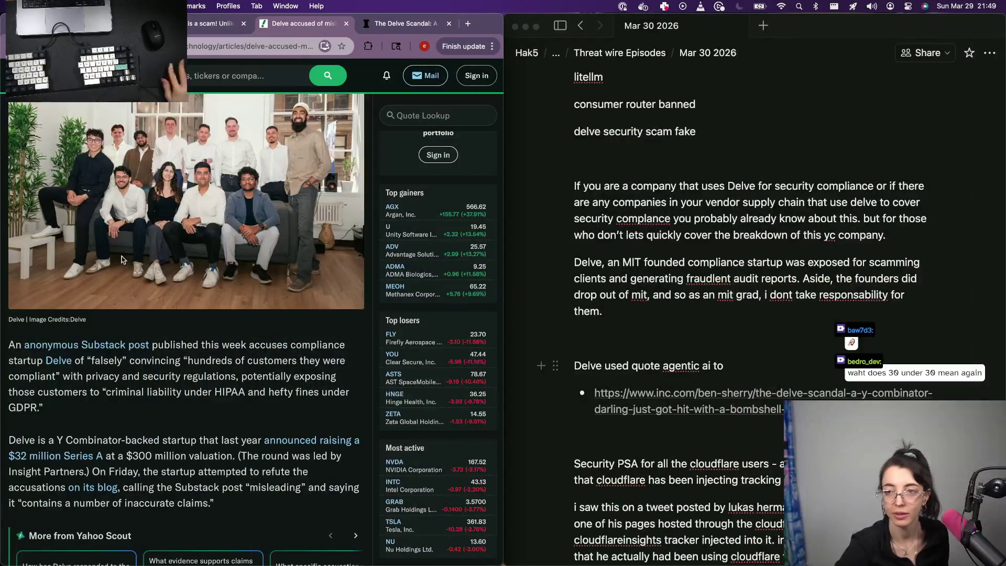
left_click(737, 367)
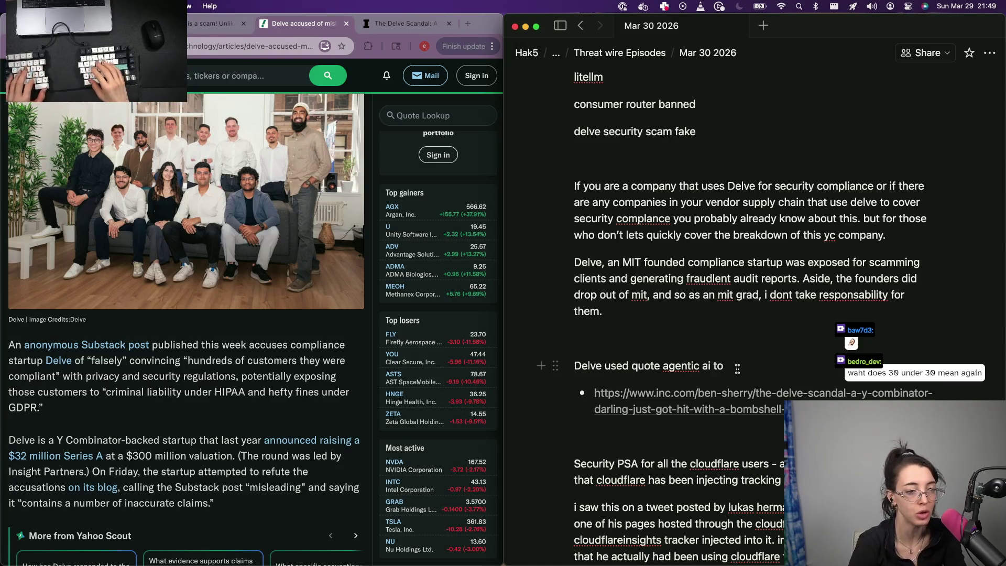
type("speed up")
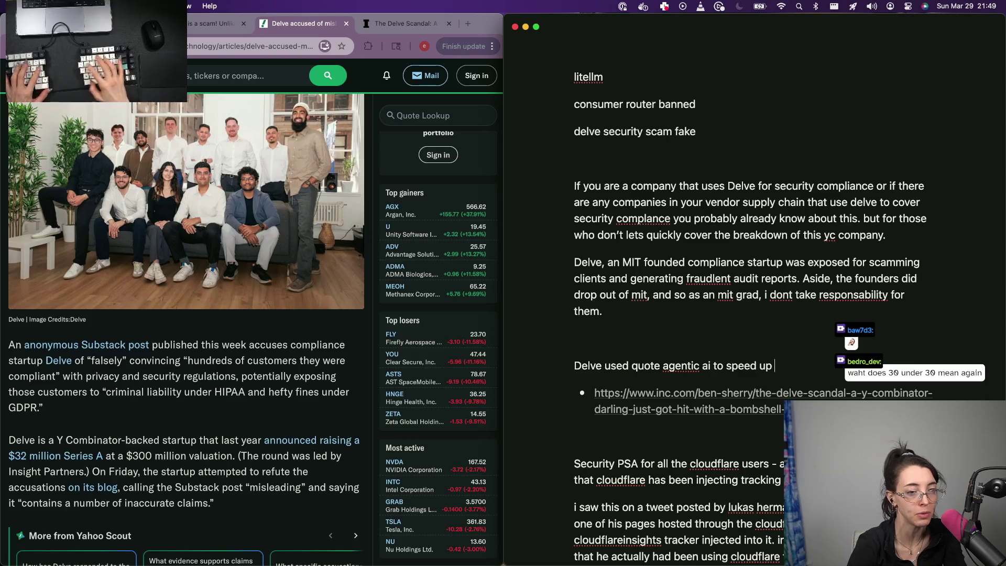
type("omplianc")
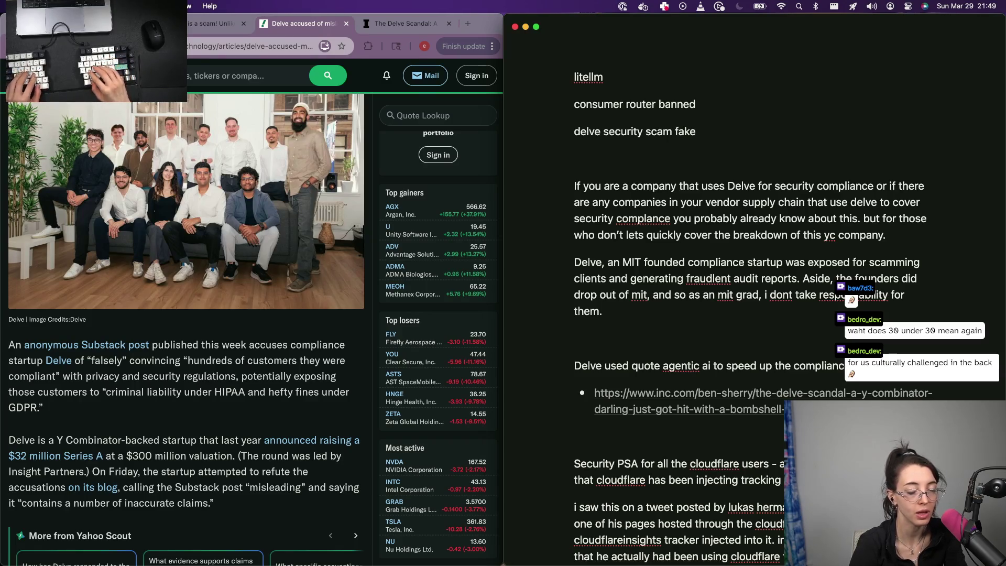
type(" giving clients")
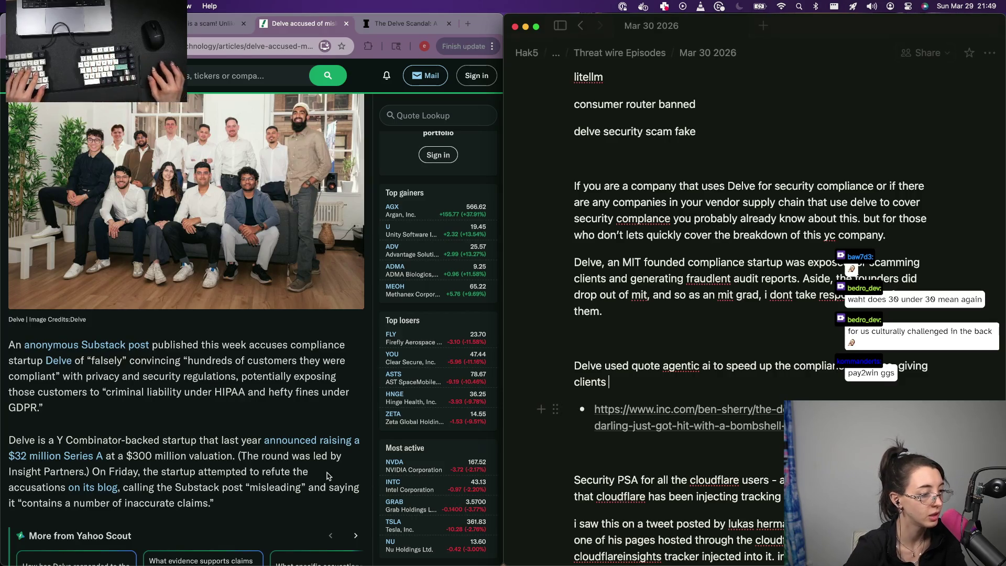
scroll(227, 499, "down", 5)
scroll(228, 498, "down", 1)
scroll(226, 471, "down", 2)
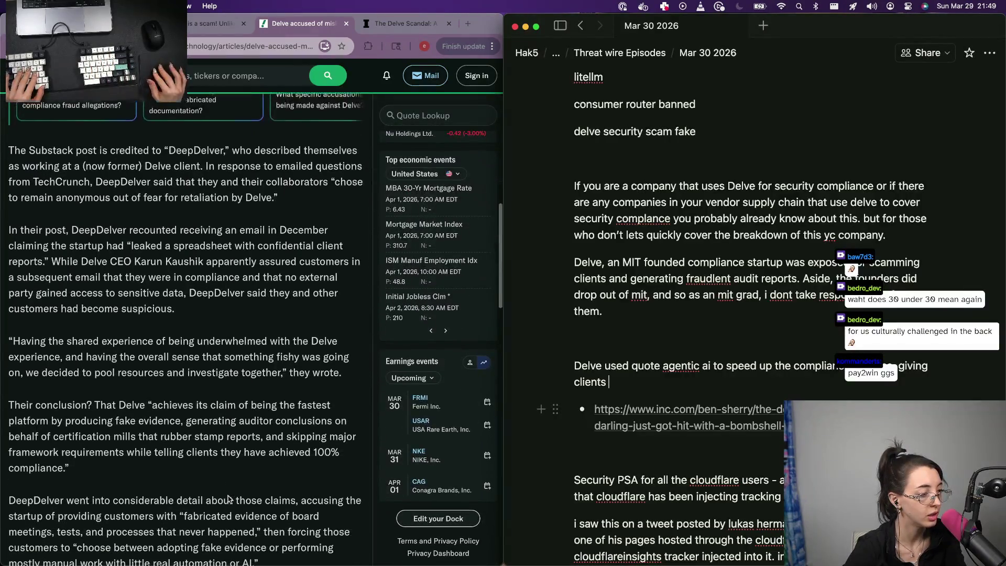
scroll(223, 449, "down", 1)
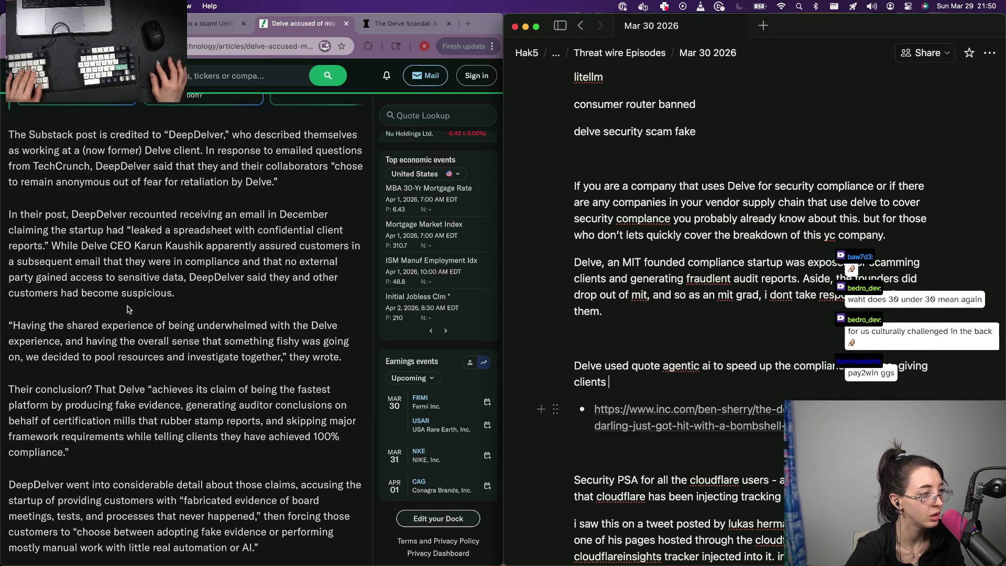
scroll(159, 313, "up", 3)
Bring the Delve news article back to the front after finishing the 'giving clients,' clause
left_click(198, 226)
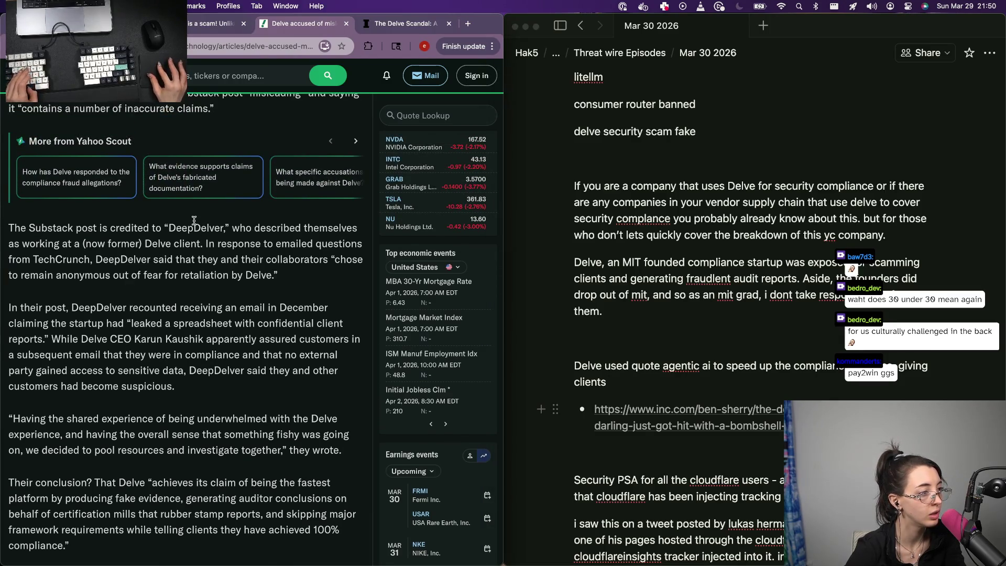
Search Google for 'DeepDelver' copied from the article, briefly checking the Deepwoken wiki result
double_click(193, 226)
key("super+c")
key("super+t")
key("super+v")
key("Return")
left_click(120, 151)
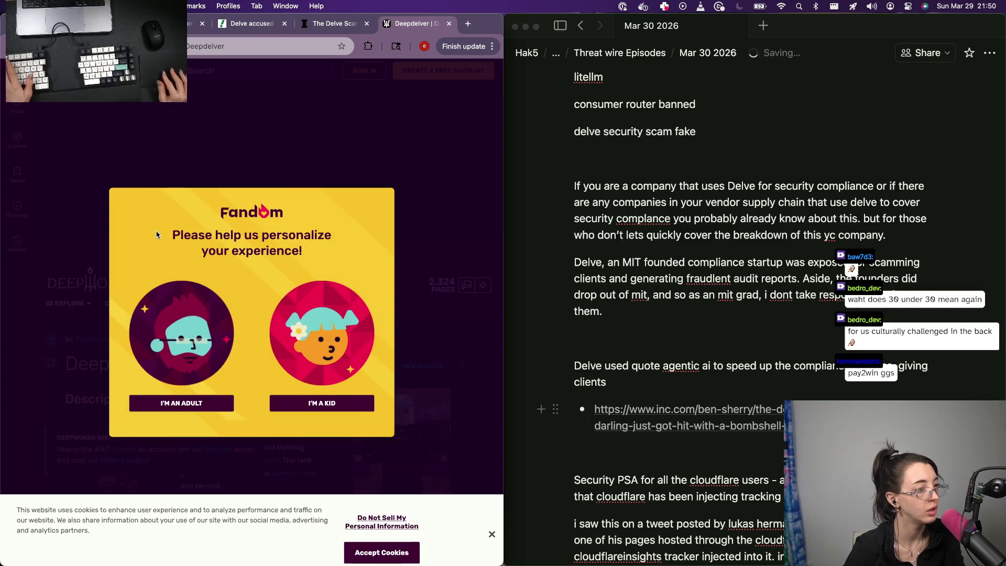
key("super+bracketleft")
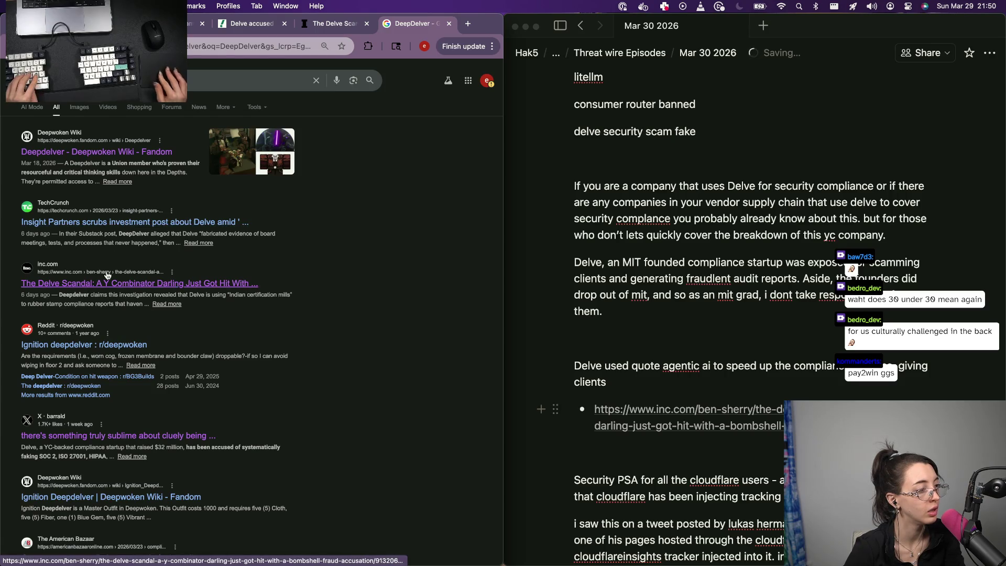
scroll(78, 318, "down", 1)
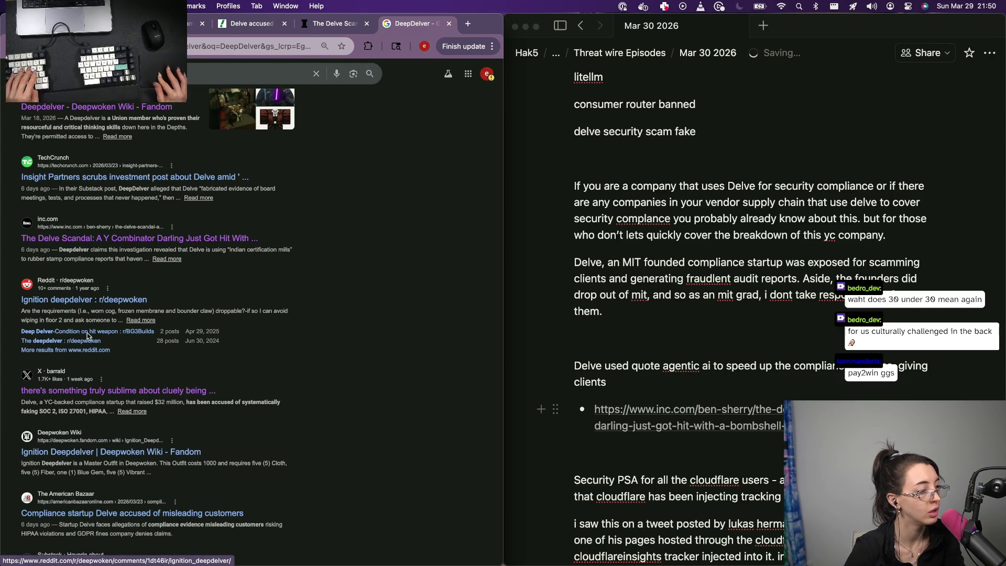
scroll(96, 323, "down", 2)
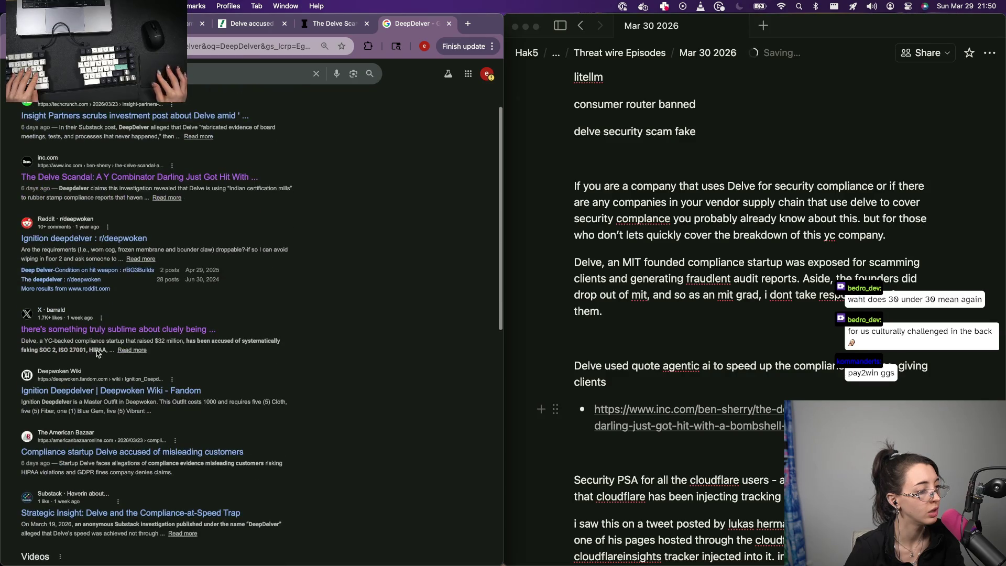
scroll(159, 147, "up", 3)
scroll(160, 147, "down", 1)
Refine the query to 'DeepDelver substack' and open DeepDelver's Substack page
left_click(236, 80)
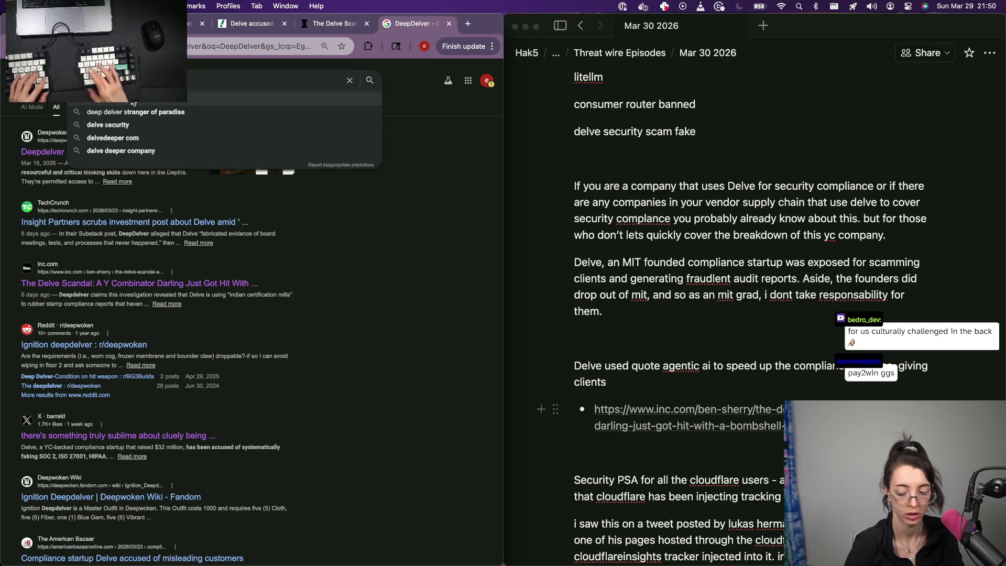
type("substack")
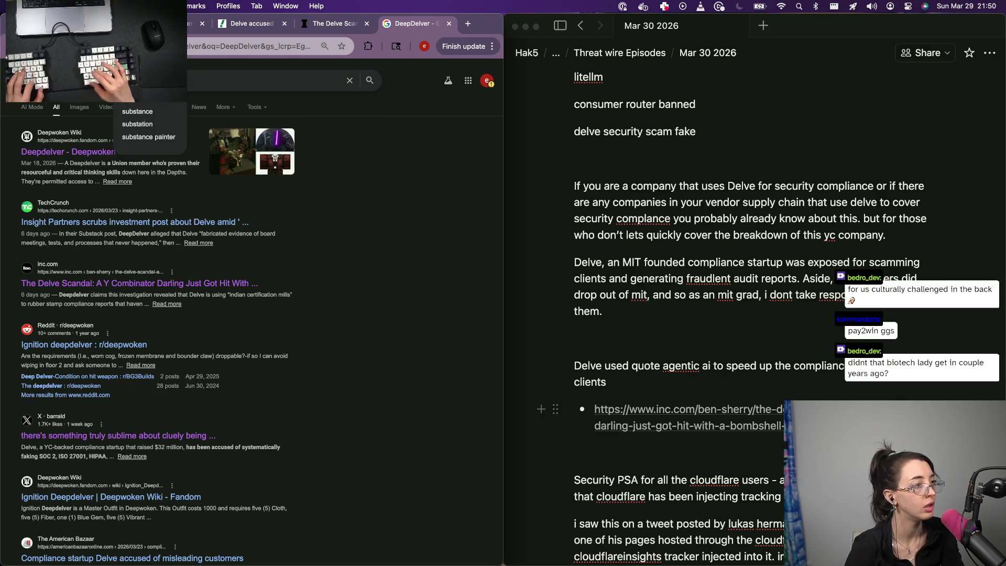
key("Return")
left_click(75, 144)
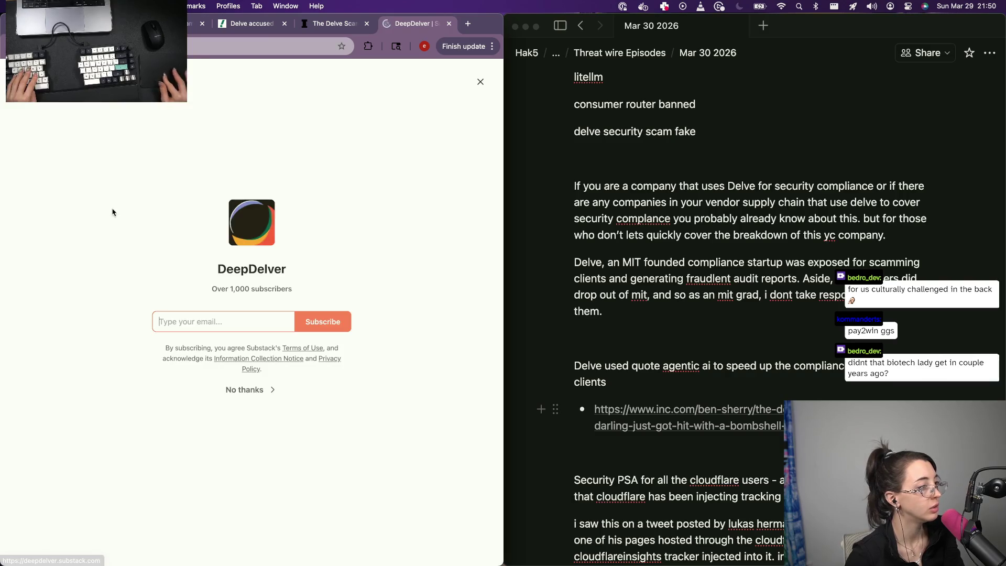
Open the Fake Compliance Part II and Part I posts in new tabs and view Part II without the subscribe popups
left_click(239, 386)
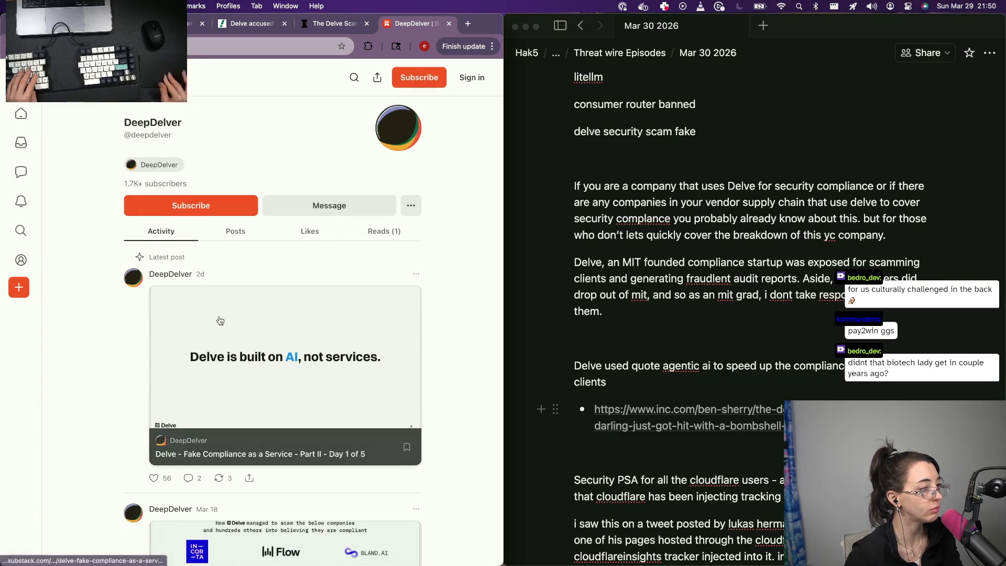
scroll(320, 283, "down", 3)
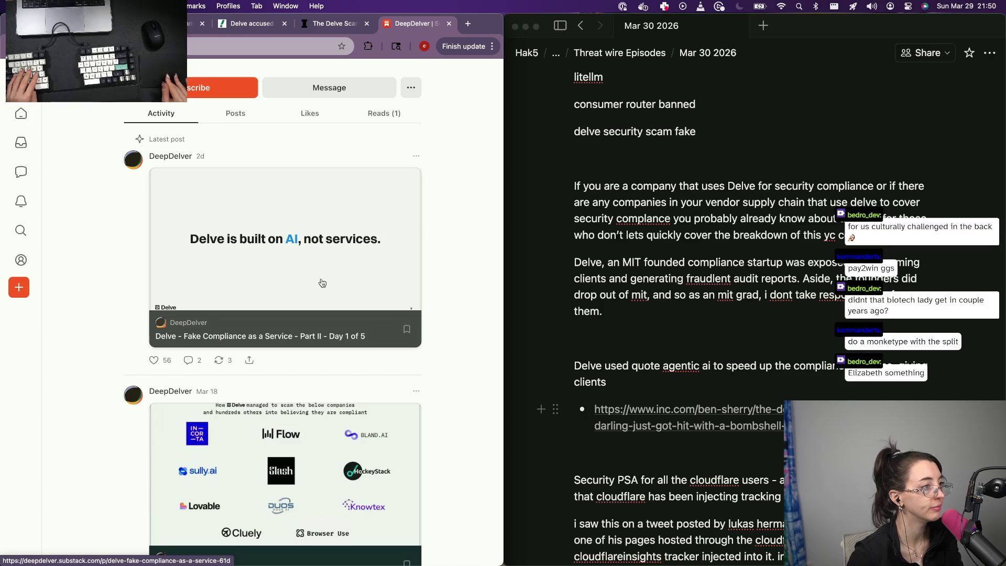
scroll(323, 282, "down", 1)
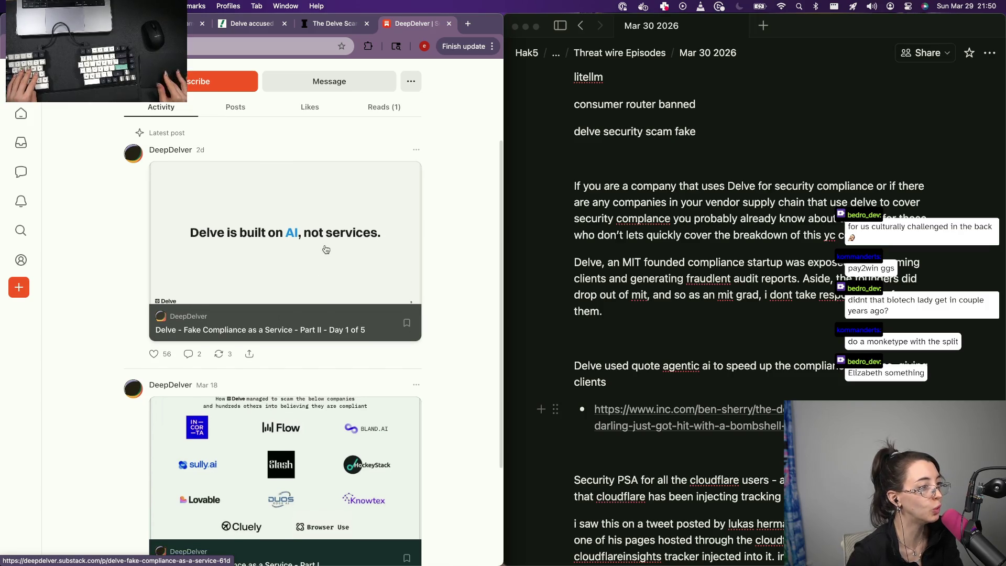
left_click(282, 281, "super")
scroll(283, 282, "down", 4)
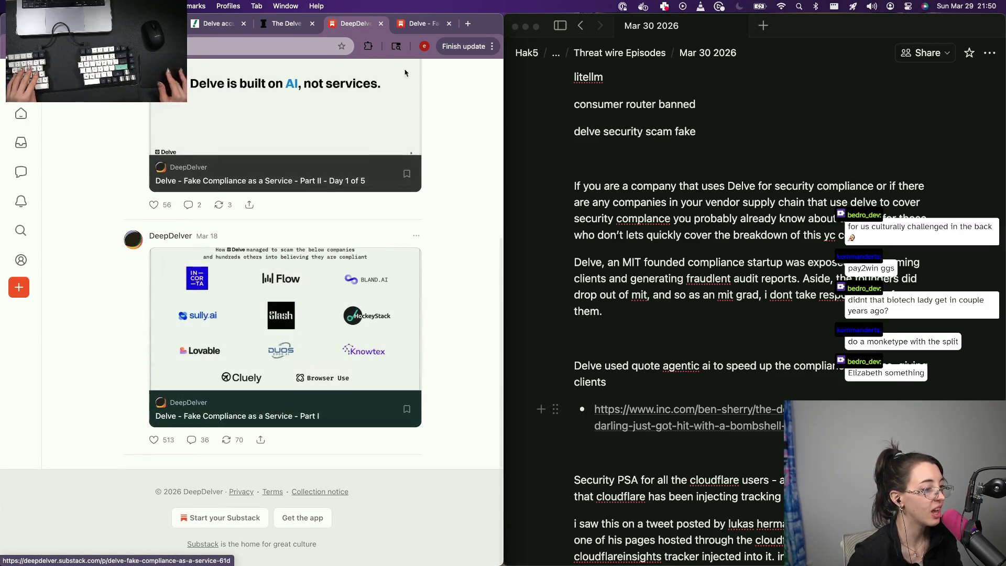
left_click(259, 415, "super")
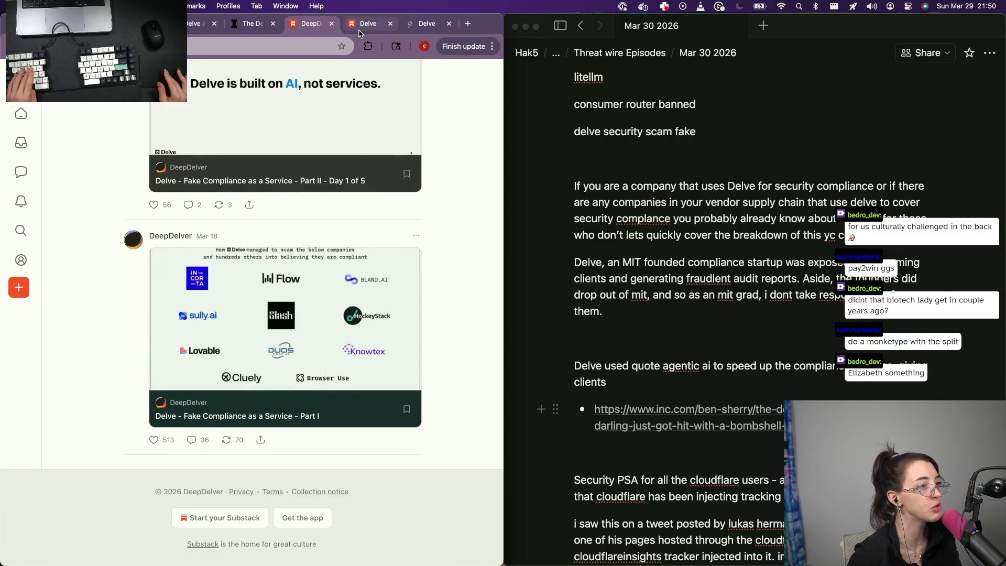
left_click(359, 32)
scroll(256, 183, "down", 5)
scroll(256, 184, "down", 5)
left_click(256, 183)
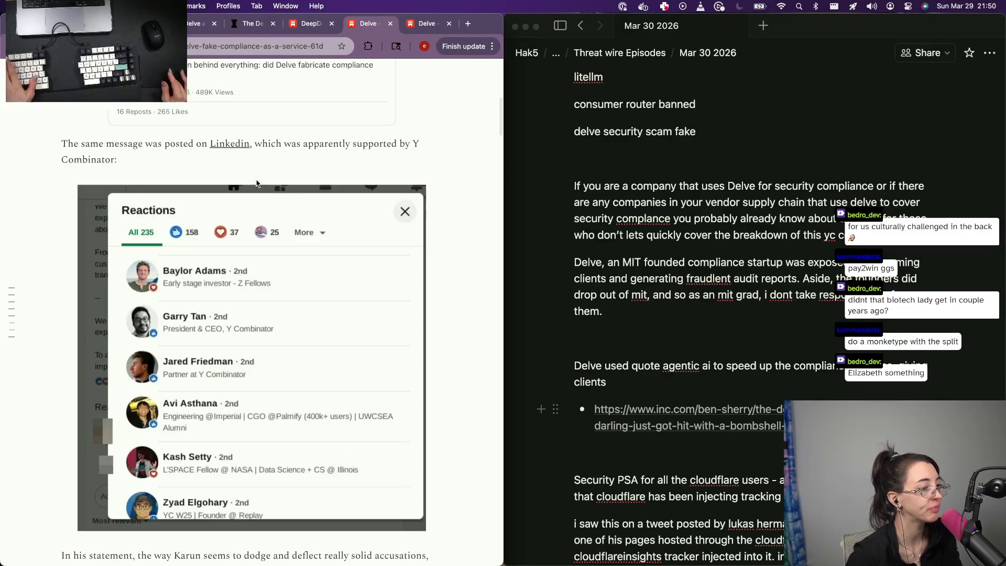
scroll(262, 362, "down", 2)
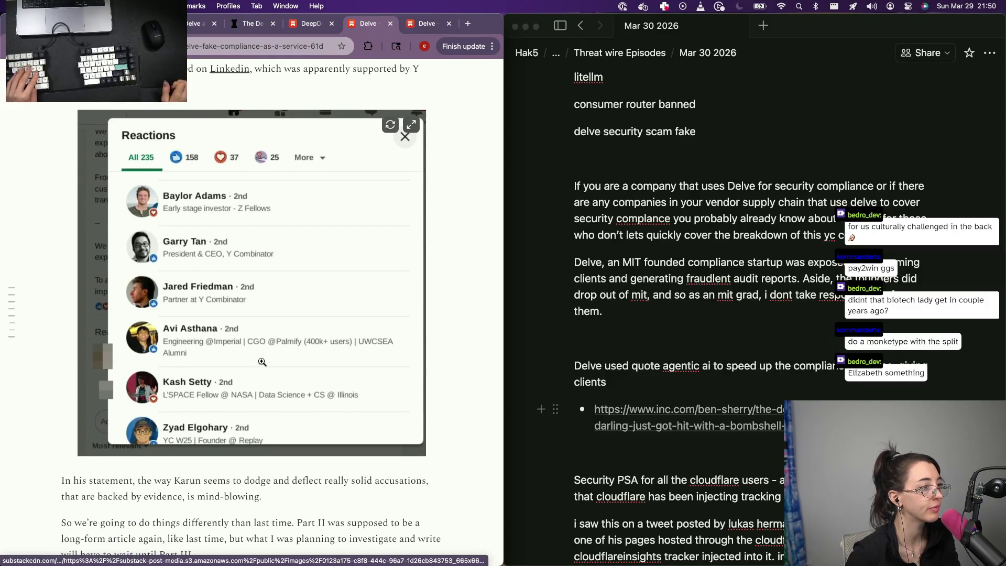
scroll(262, 361, "up", 1)
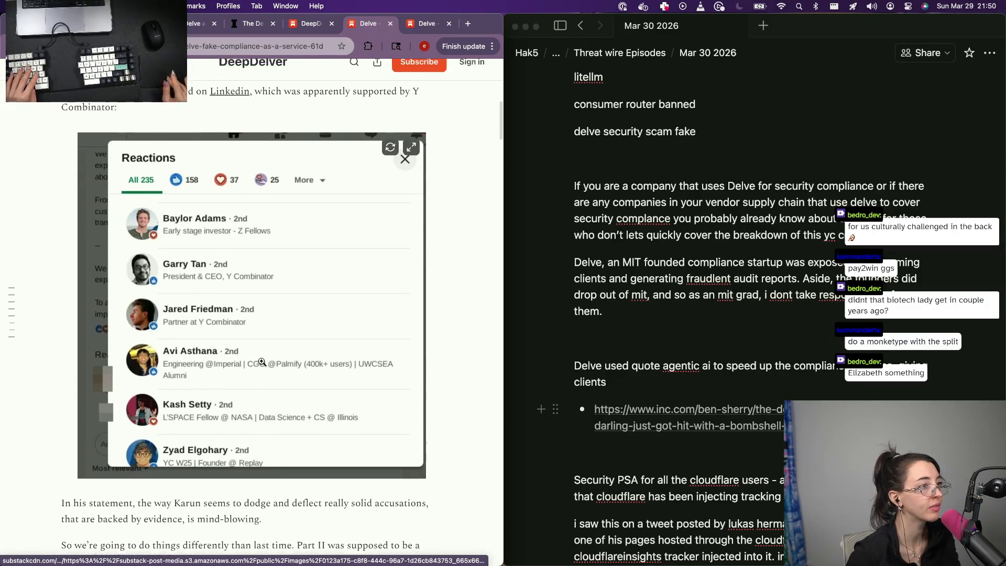
scroll(262, 362, "up", 2)
scroll(262, 362, "up", 5)
scroll(262, 363, "up", 1)
scroll(262, 363, "down", 1)
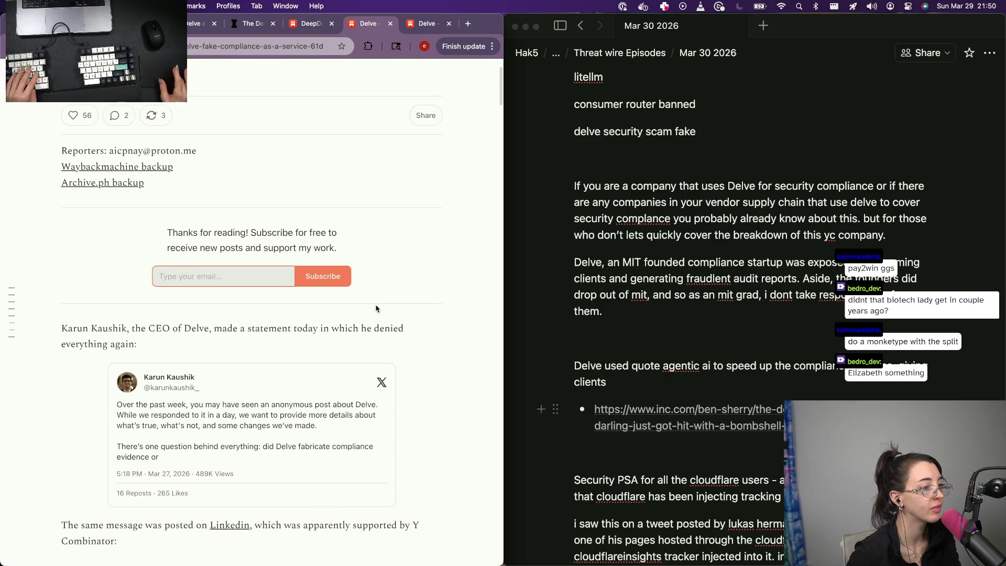
scroll(249, 407, "up", 1)
scroll(249, 407, "up", 2)
scroll(249, 407, "up", 2)
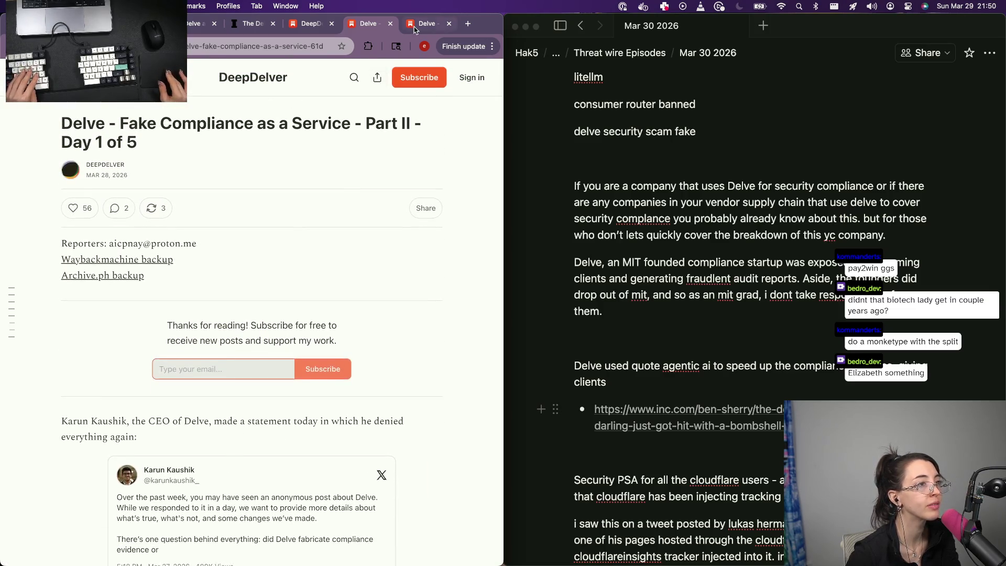
Switch to the Part I article tab, then put the caret after 'clients' in the script
key("ctrl+Tab")
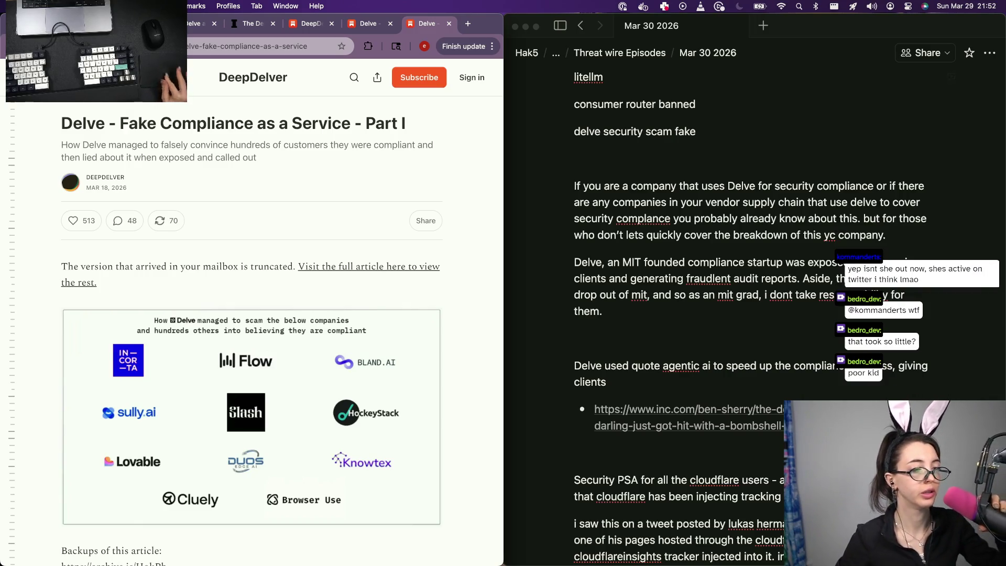
left_click(712, 384)
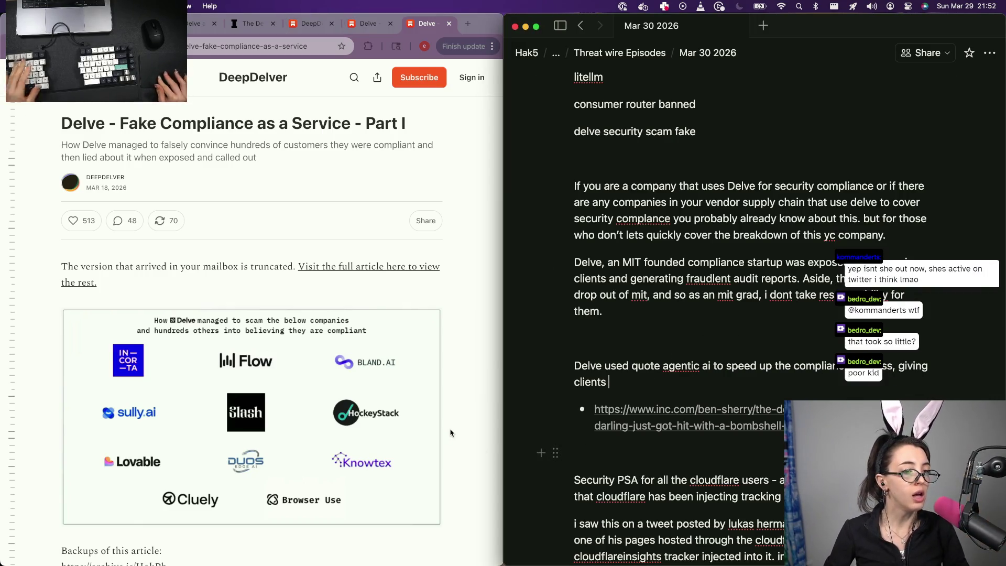
scroll(288, 429, "down", 4)
scroll(289, 430, "down", 6)
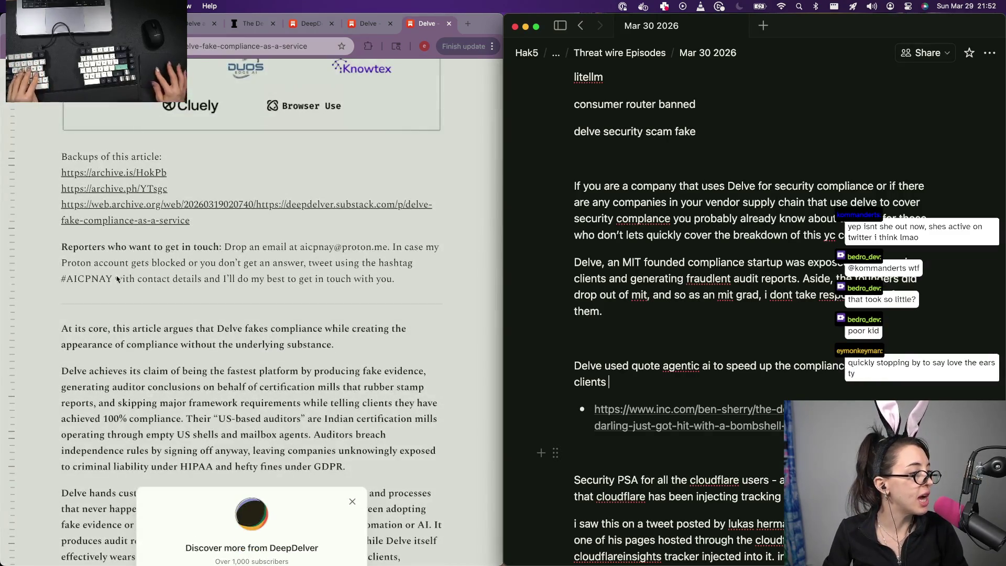
Dismiss the Discover overlay, reach the Part I Preface, and return the caret to the clients line
left_click(281, 340)
scroll(281, 341, "down", 3)
scroll(236, 330, "down", 3)
scroll(225, 326, "down", 3)
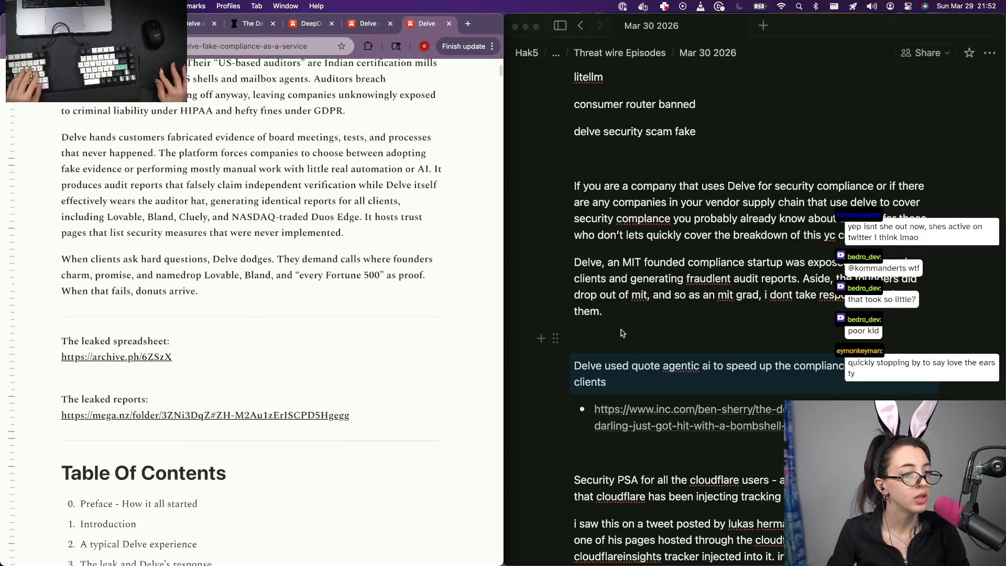
key("super+Tab")
scroll(111, 402, "down", 1)
scroll(112, 402, "down", 4)
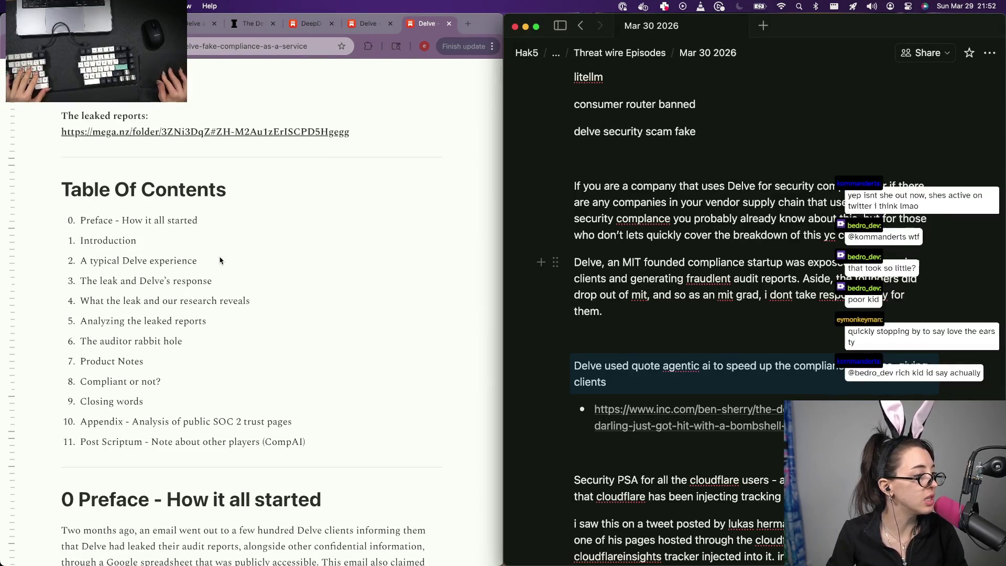
scroll(220, 259, "down", 3)
scroll(220, 262, "up", 2)
scroll(203, 278, "down", 1)
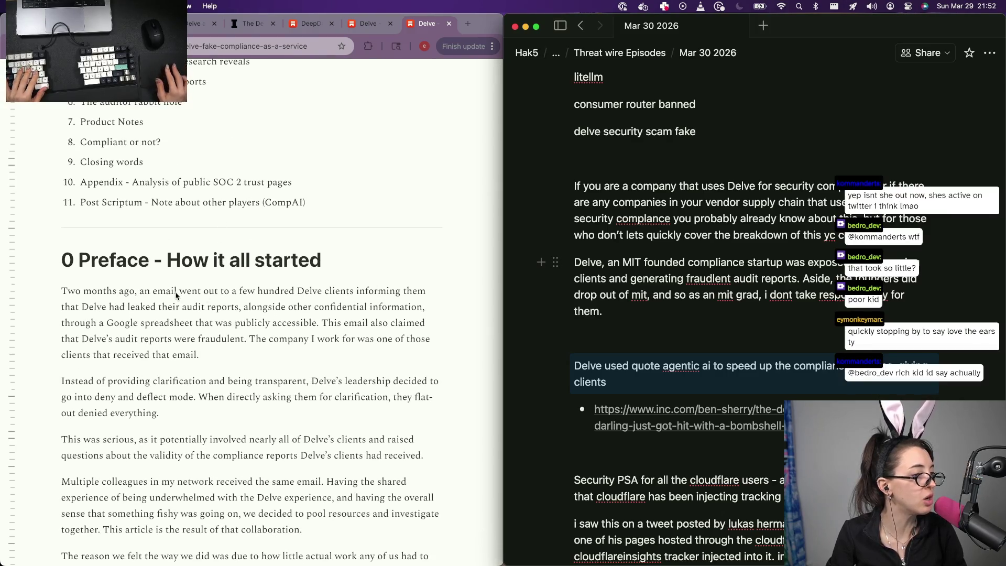
scroll(424, 294, "down", 1)
scroll(424, 295, "down", 3)
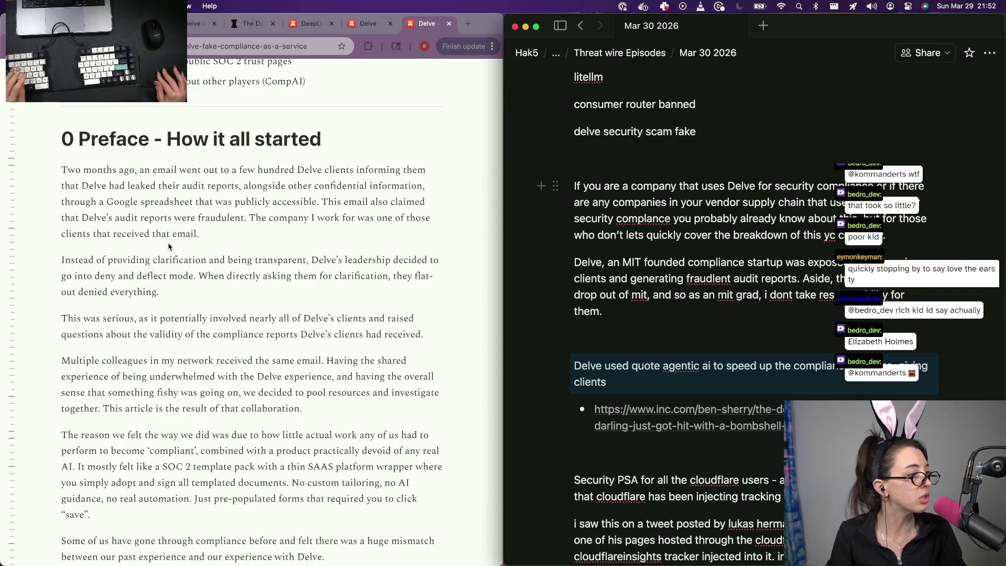
scroll(168, 246, "down", 1)
scroll(168, 246, "down", 2)
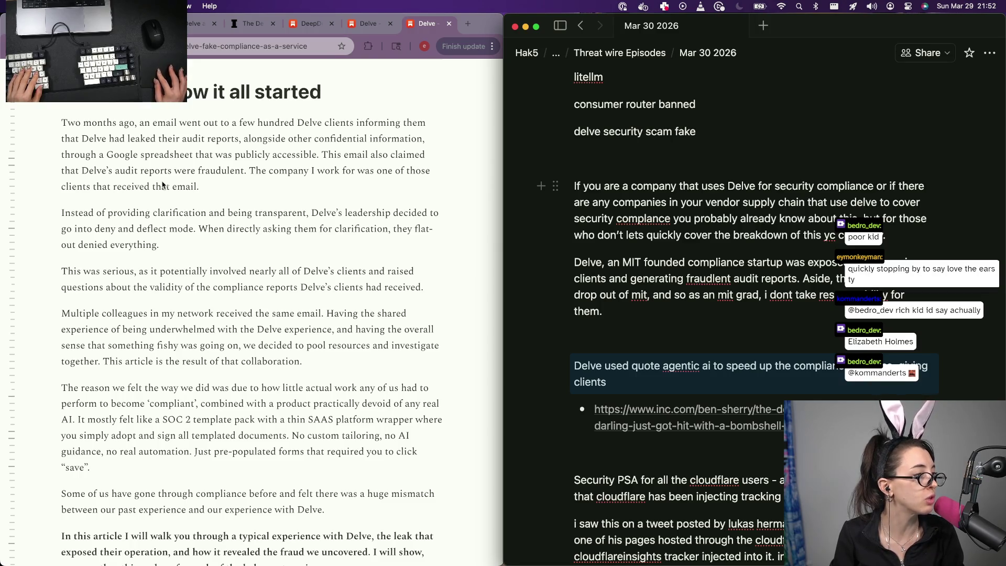
left_click(647, 346)
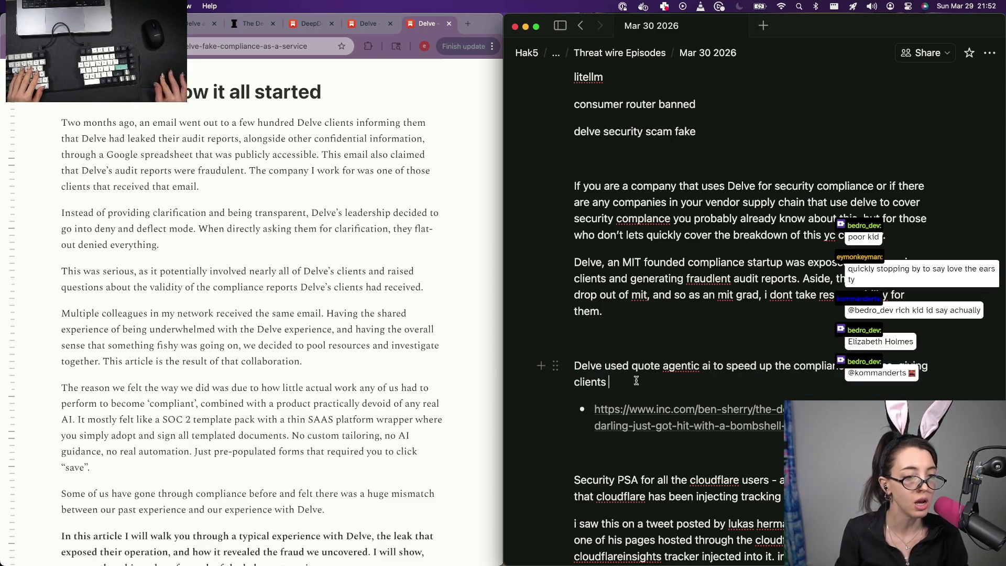
Start a new paragraph under the agentic AI line and select the article's 'little actual work' passage
key("Return")
type("In 2025,")
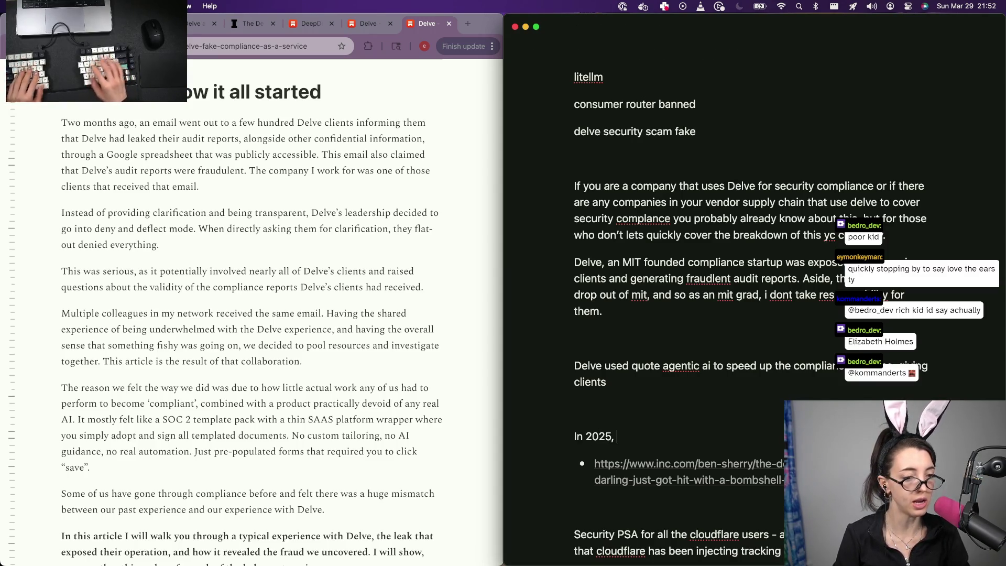
key("BackSpace")
key("BackSpace")
key("BackSpace")
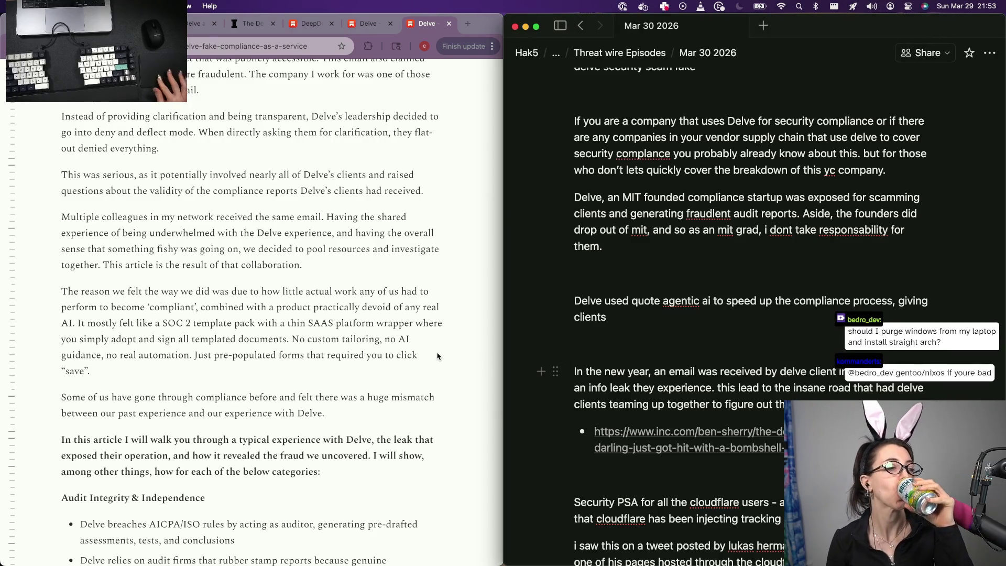
scroll(377, 330, "down", 2)
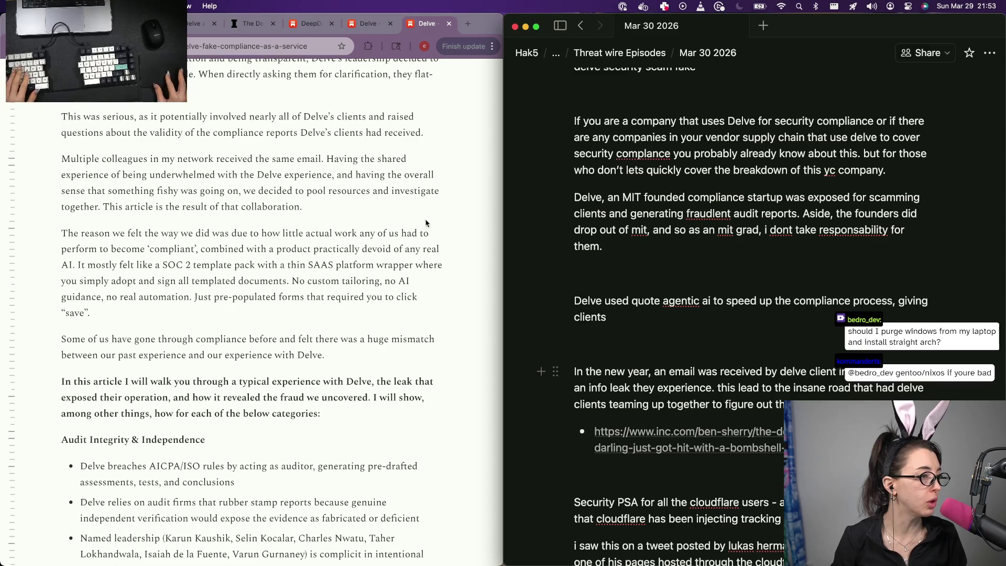
left_click(208, 247)
mouse_move(62, 234)
left_mouse_down()
mouse_move(243, 241)
mouse_move(133, 250)
mouse_move(417, 255)
mouse_move(149, 279)
left_mouse_up()
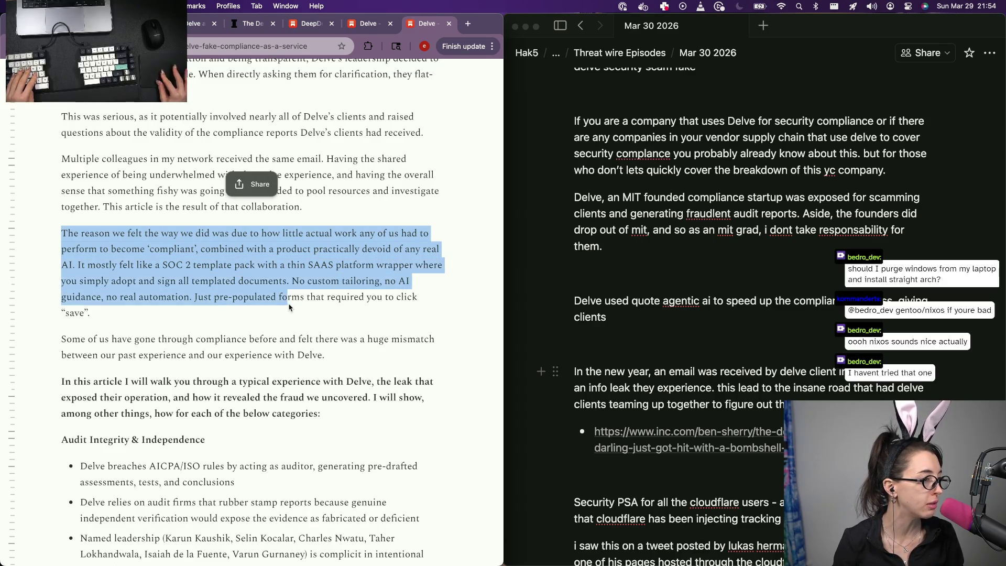
left_click_drag(148, 278, 109, 320)
key("super+c")
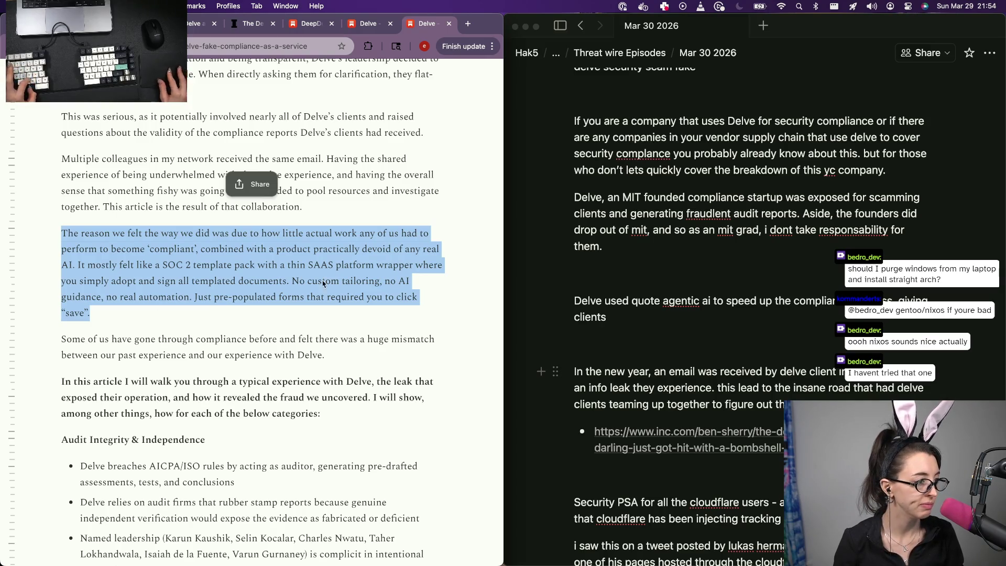
scroll(177, 313, "down", 1)
scroll(177, 312, "down", 2)
scroll(178, 313, "down", 1)
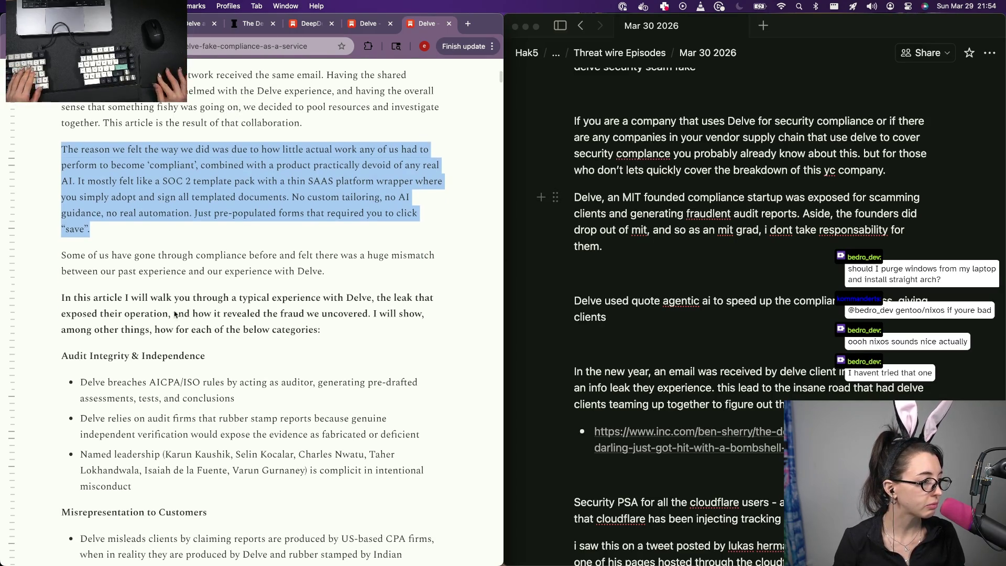
scroll(292, 312, "down", 2)
scroll(142, 262, "down", 1)
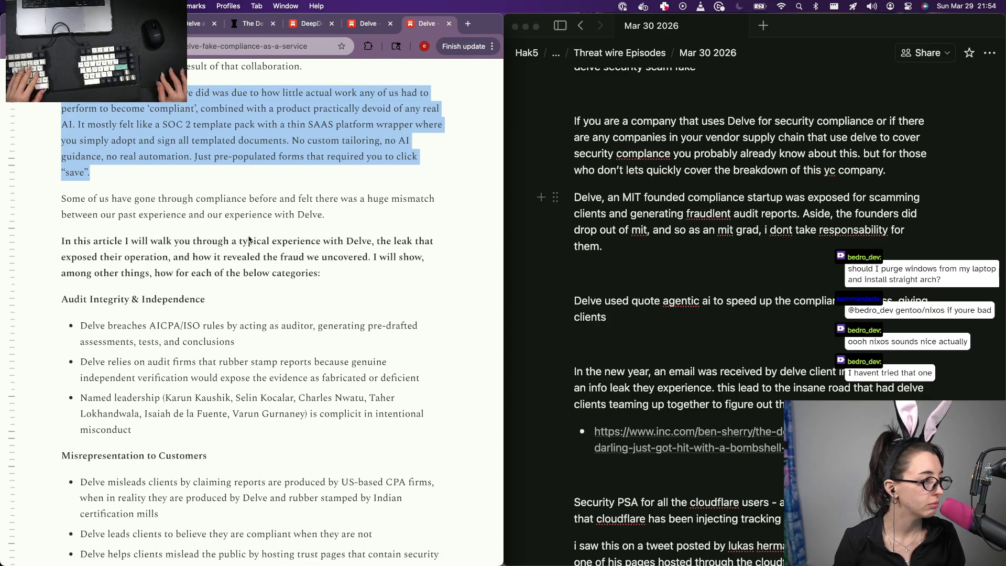
scroll(248, 237, "up", 2)
scroll(299, 198, "up", 2)
Trim the new-year paragraph so it ends with 'any work.' and start an empty line beneath it
left_click(293, 197)
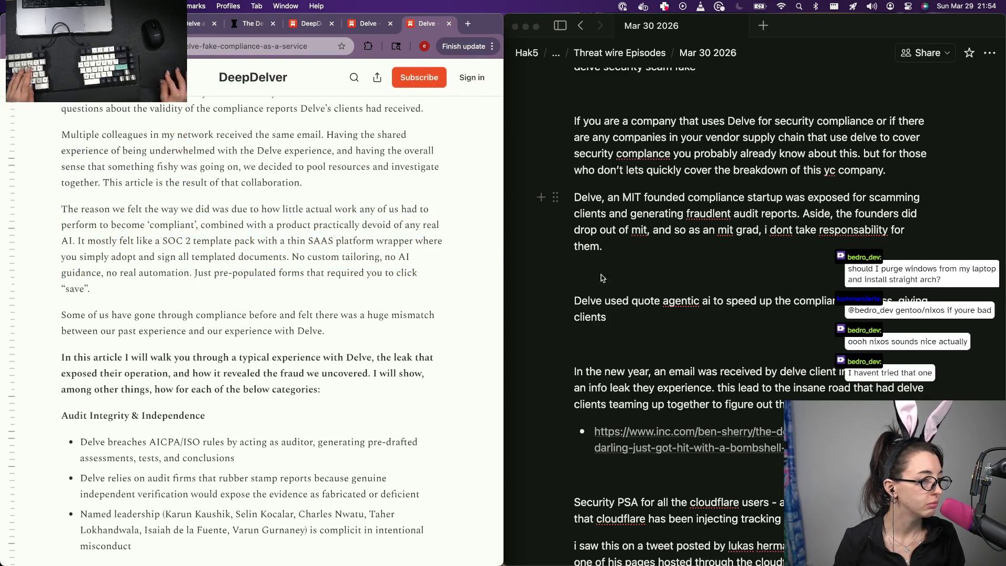
left_click(739, 379)
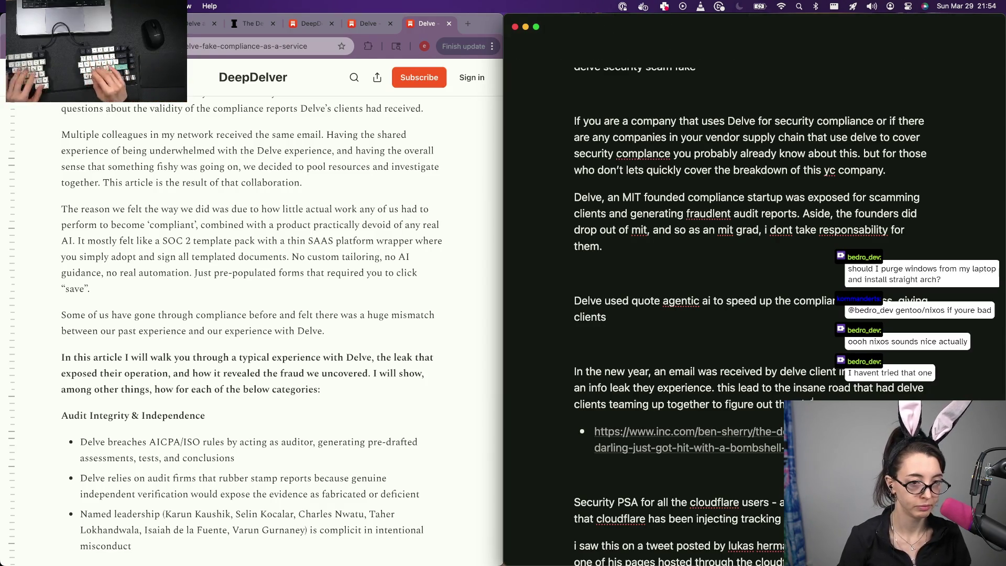
type("er to figure out th… ")
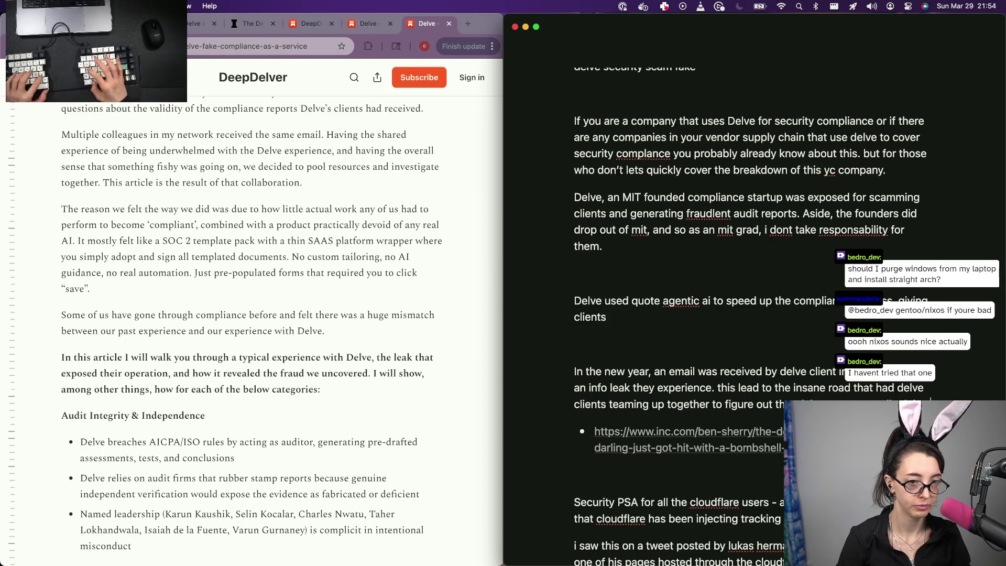
type("any work to produce complaince")
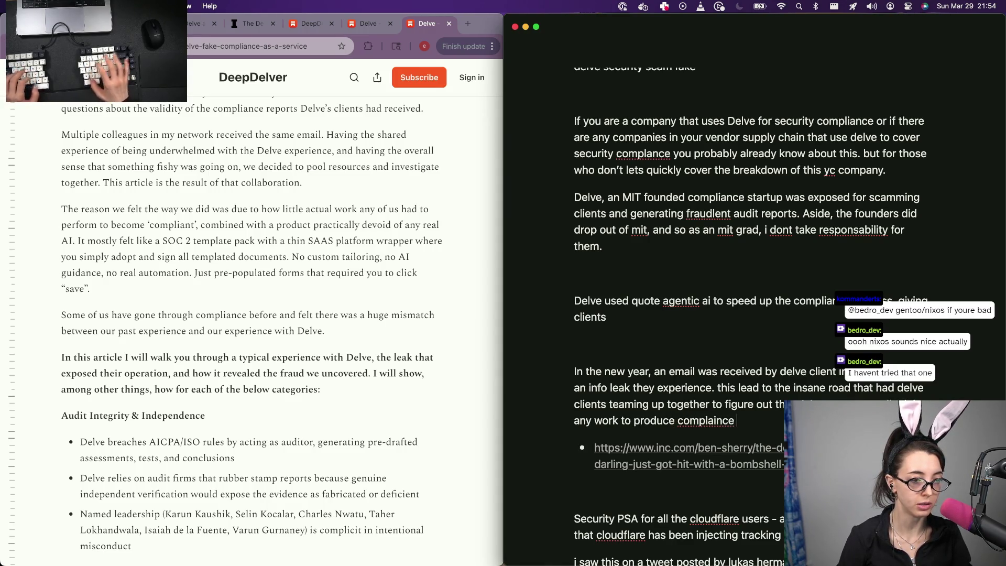
key("ctrl+alt+BackSpace")
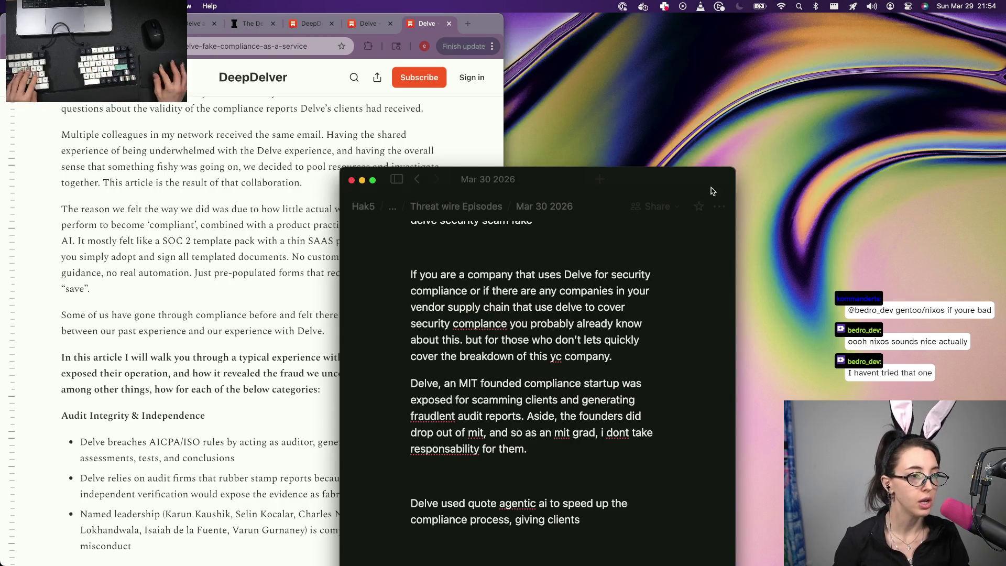
key("ctrl+alt+Right")
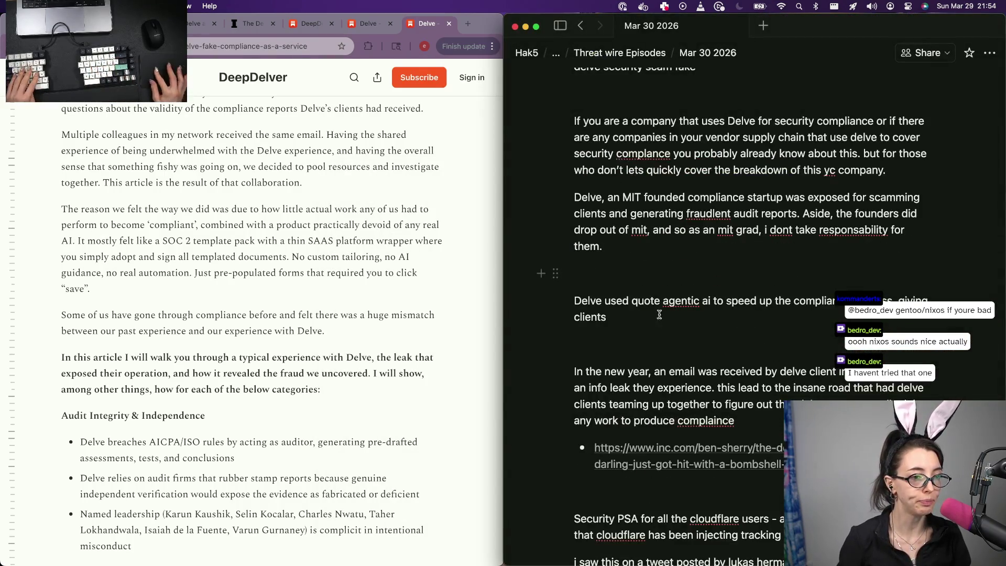
key("alt+BackSpace")
key("alt+BackSpace")
key("alt+BackSpace")
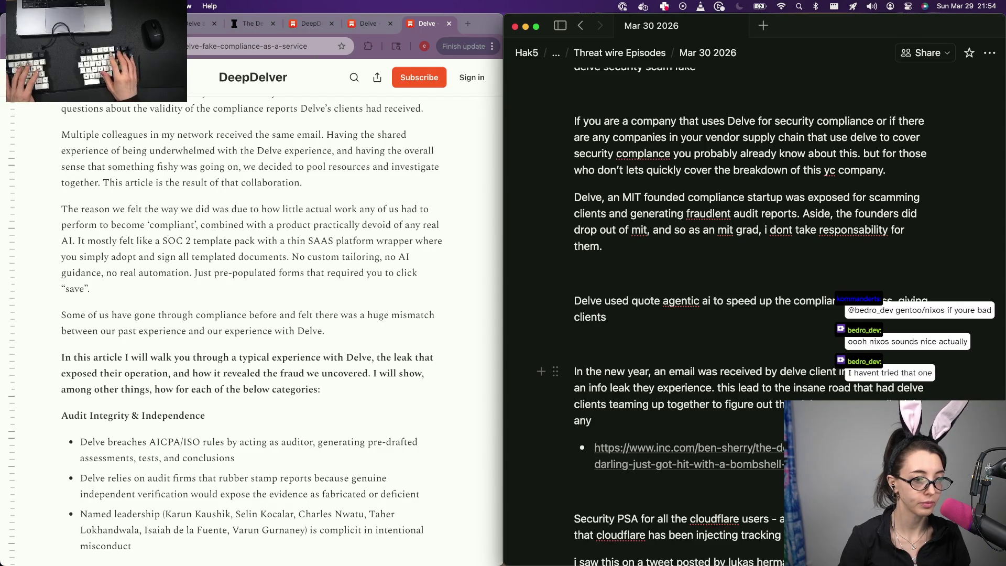
type(" work.")
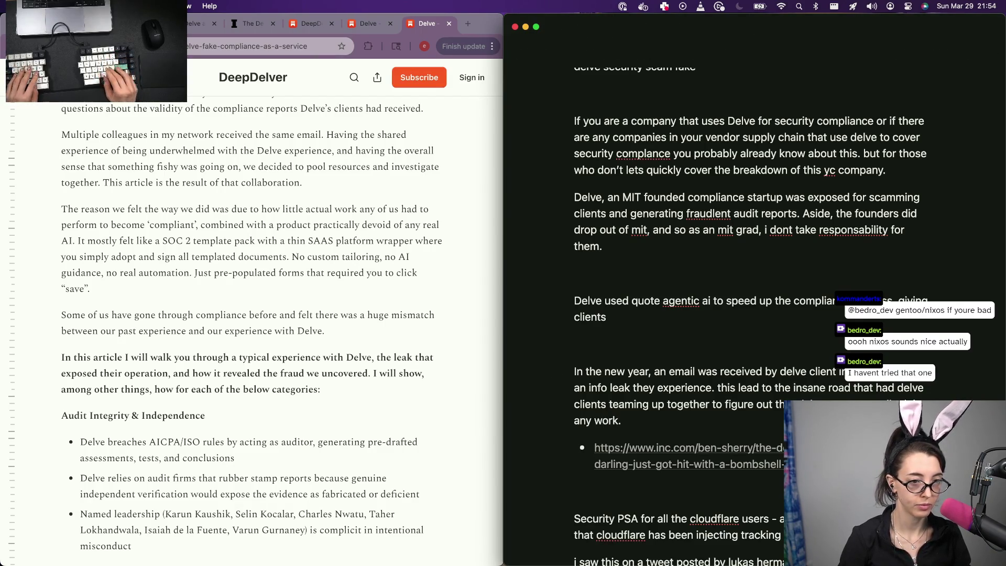
key("Return")
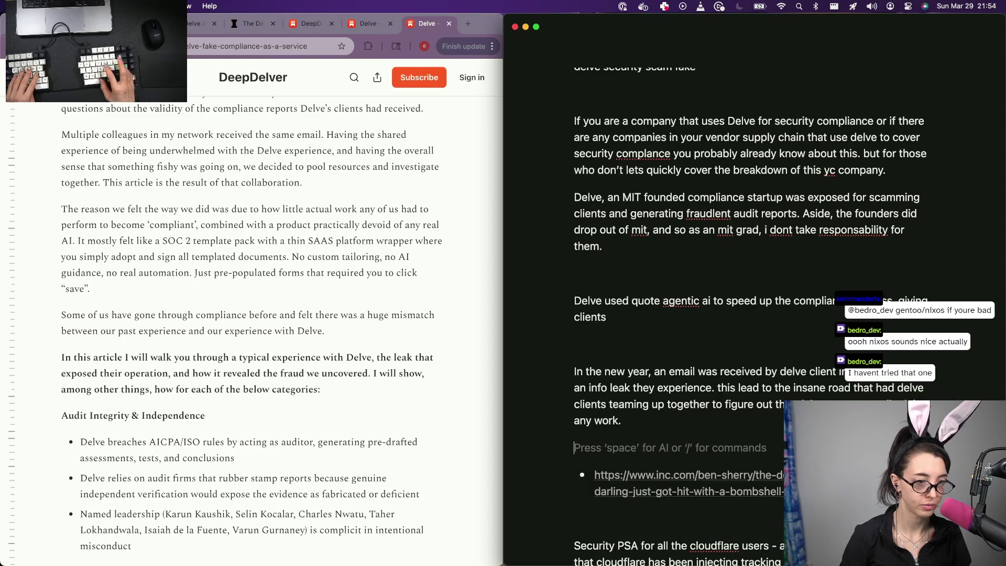
type("quote")
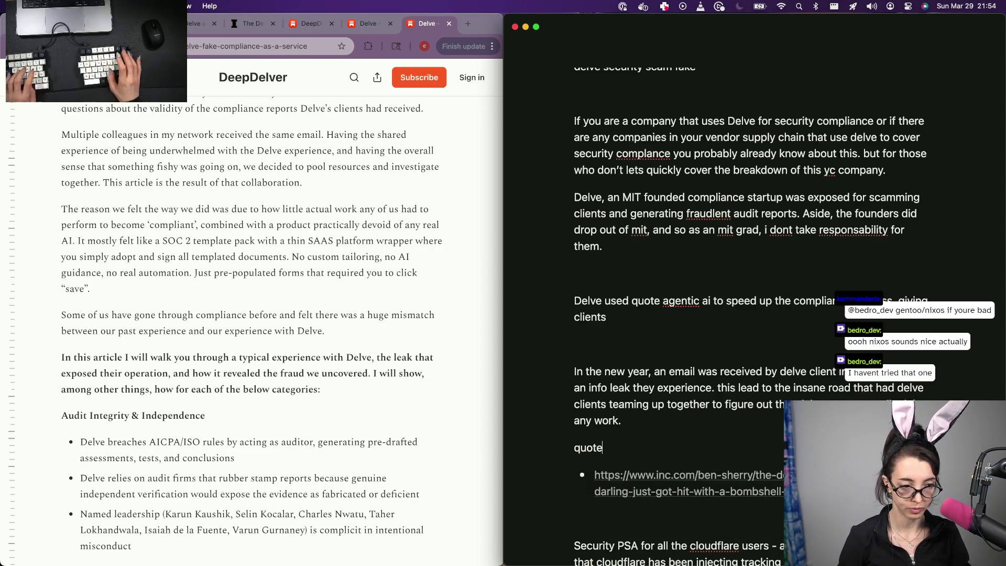
Paste the 'little actual work' passage as a quote credited to DeeperDelve Substack Expose
key("super+Left")
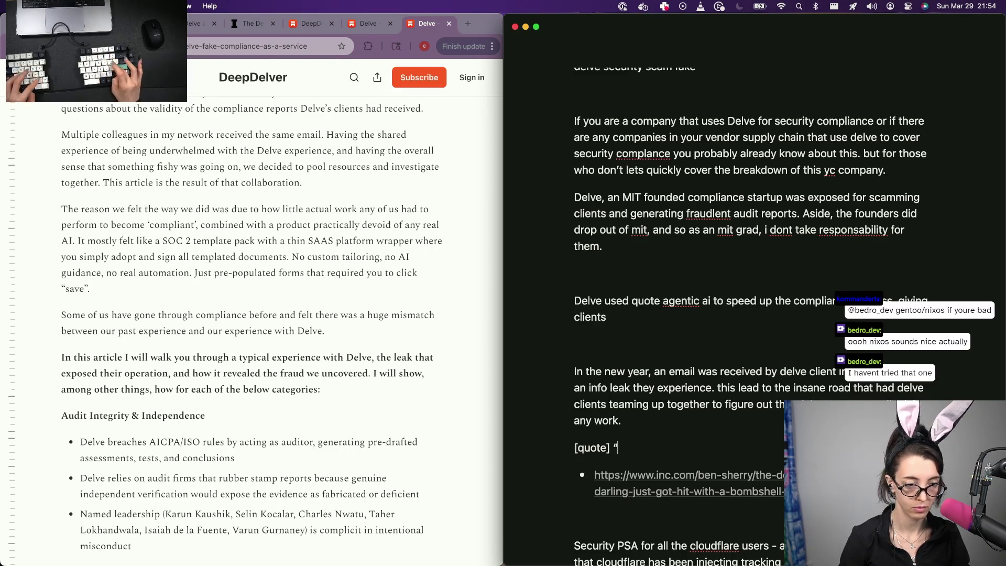
key("super+v")
type("”. - D")
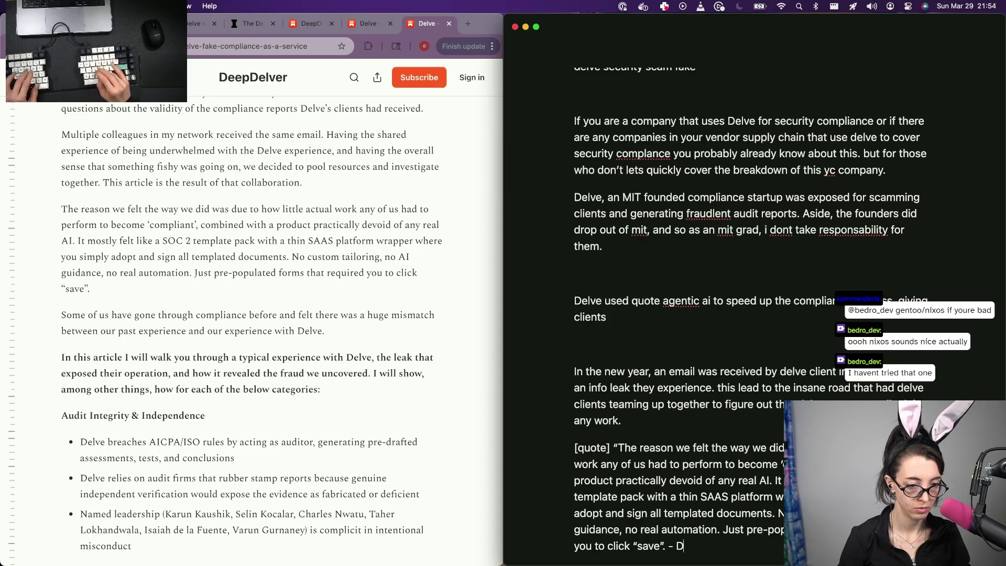
type("eeper")
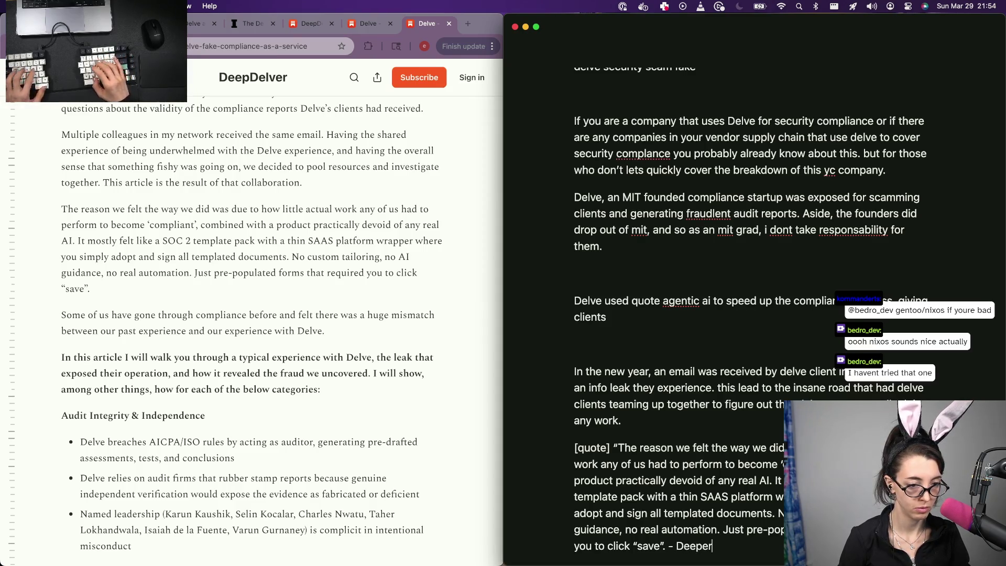
type("Delve")
key("BackSpace")
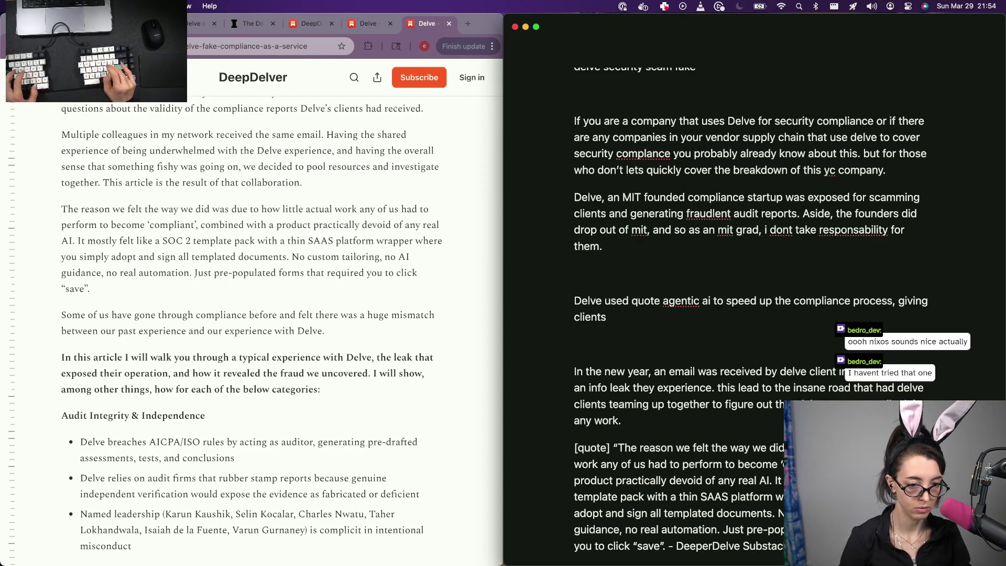
key("super+Down")
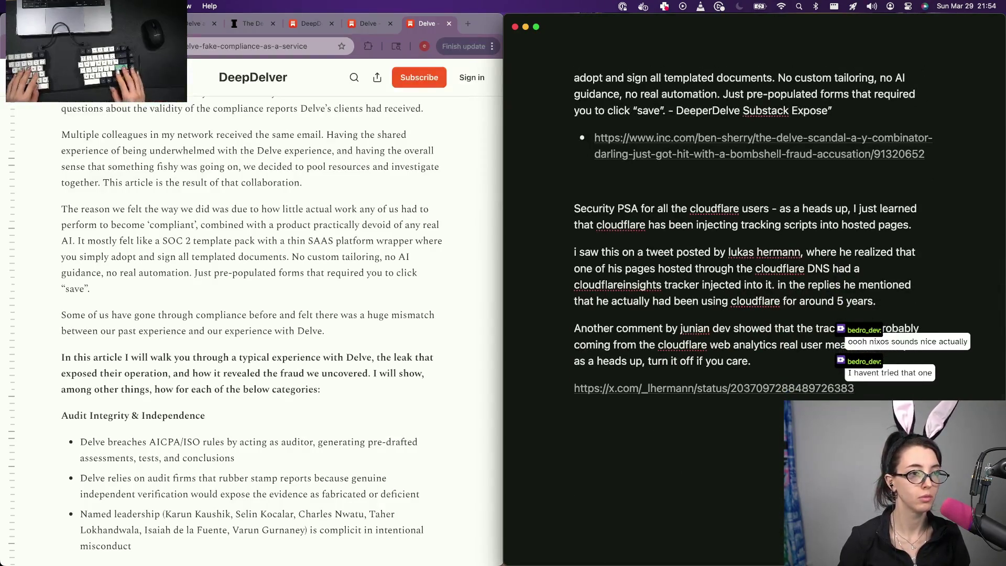
key("Return")
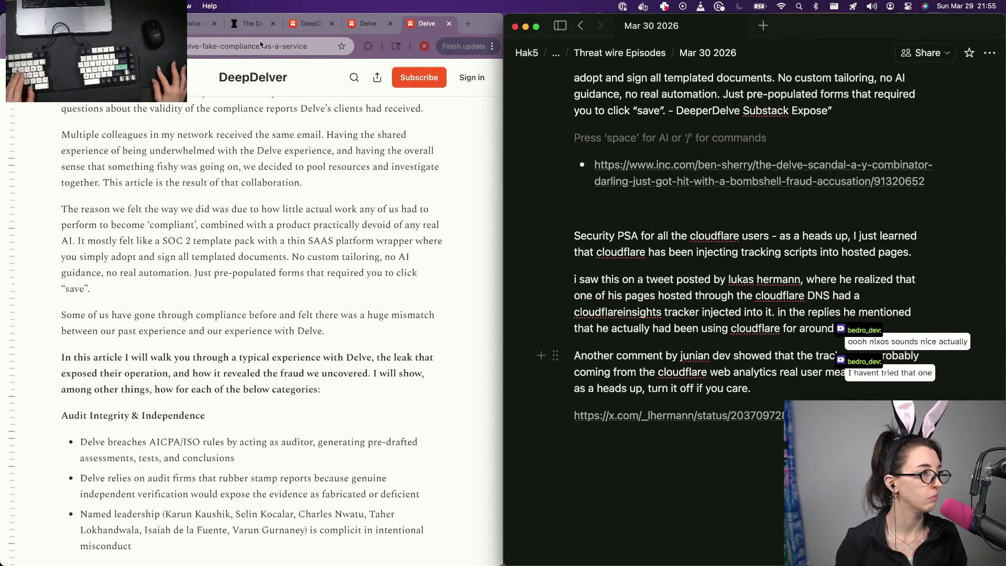
Add the DeepDelver Substack post URL as a second source bullet below the Inc. link
left_click(262, 45)
key("BackSpace")
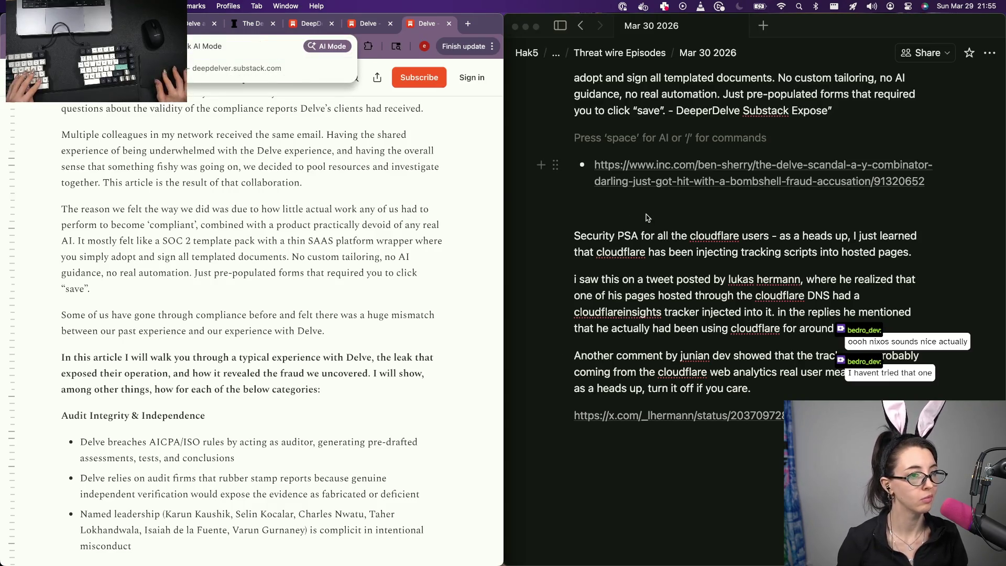
left_click(646, 217)
type("https://deepdelver.substack.com/p/delve-fake-compliance-as-a-service")
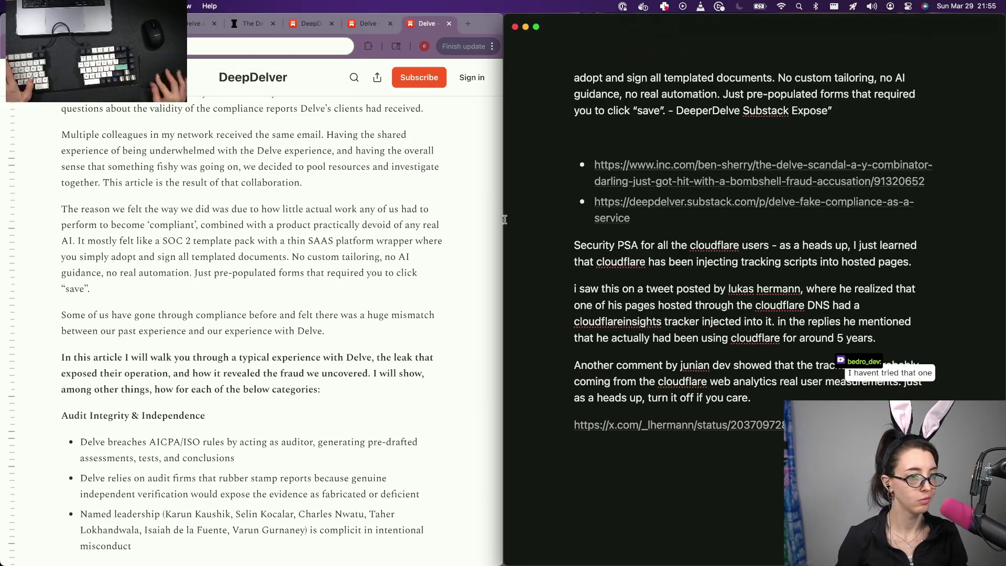
scroll(152, 344, "down", 5)
scroll(151, 344, "down", 2)
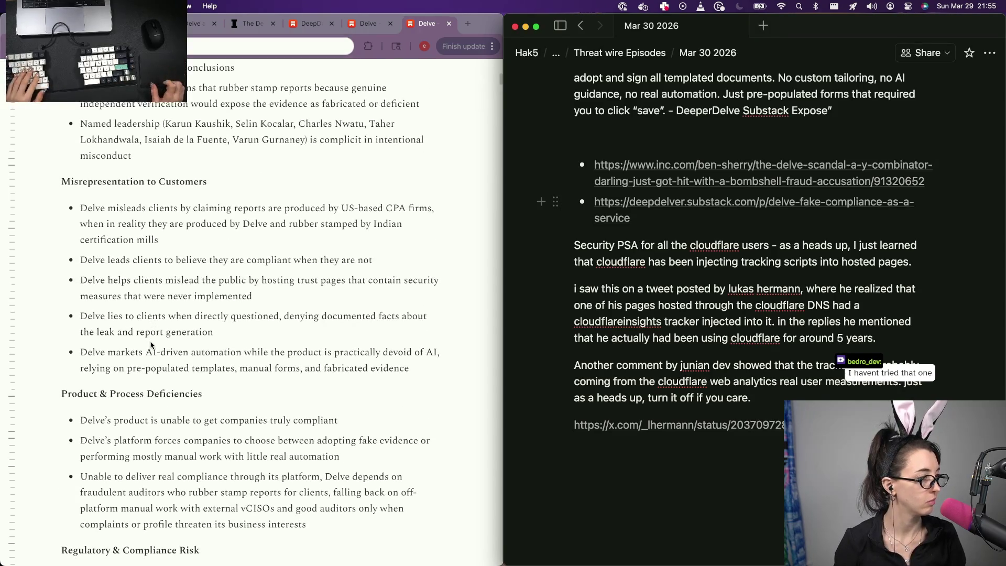
scroll(236, 246, "up", 1)
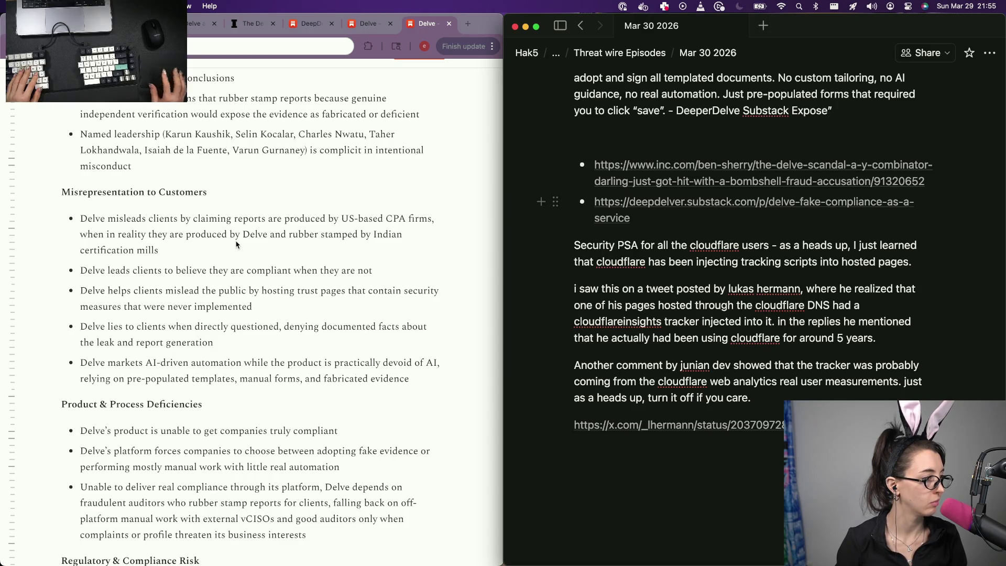
Write that the exposé says Delve reports come from certification mills, not CPA firms, with no security-compliance auditing
left_click(671, 130)
type("The a")
key("BackSpace")
type("expose claims that delve reports ")
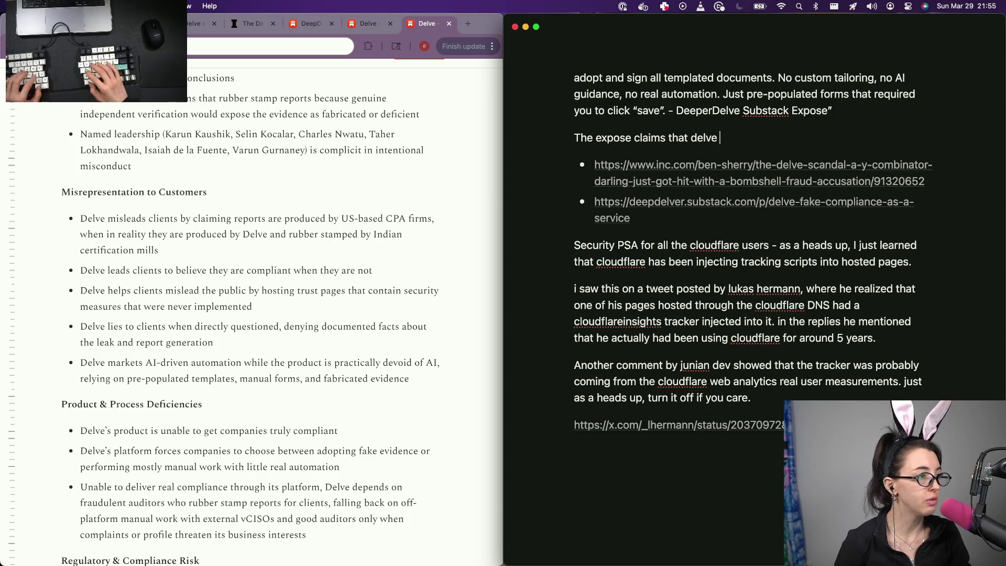
type("are created by")
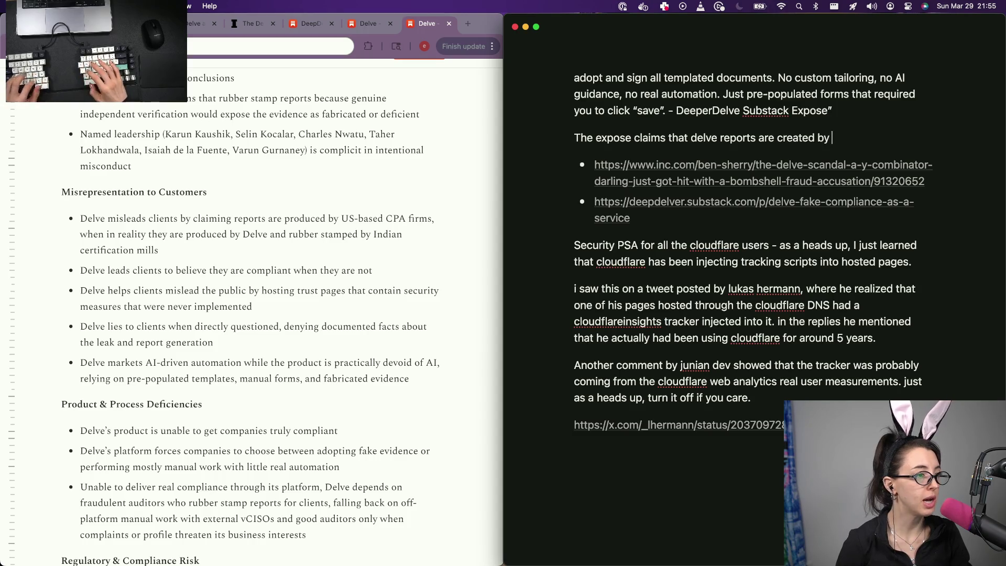
key("BackSpace")
key("BackSpace")
type("if")
key("BackSpace")
key("BackSpace")
key("BackSpace")
key("BackSpace")
type("tion mi")
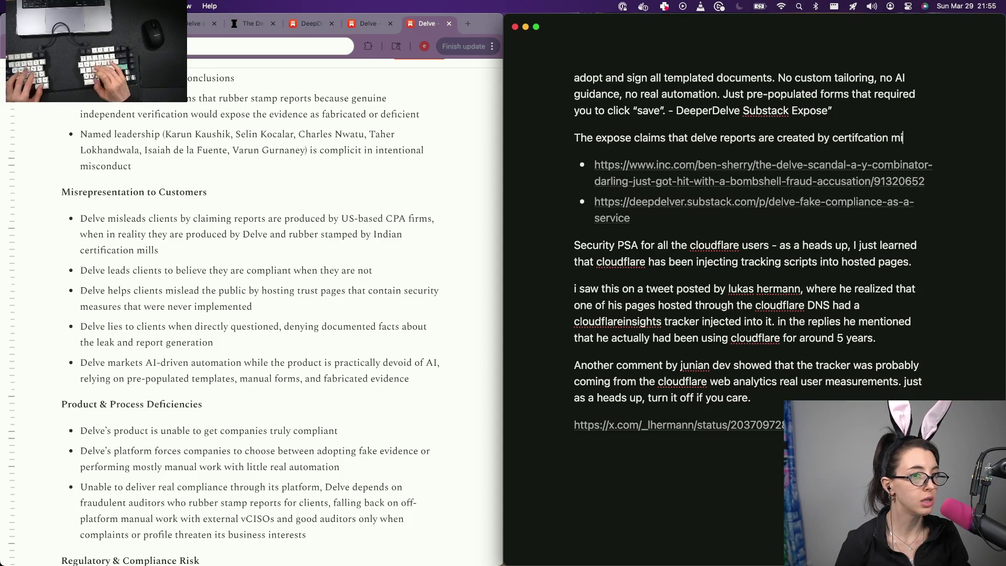
type("lls, not real")
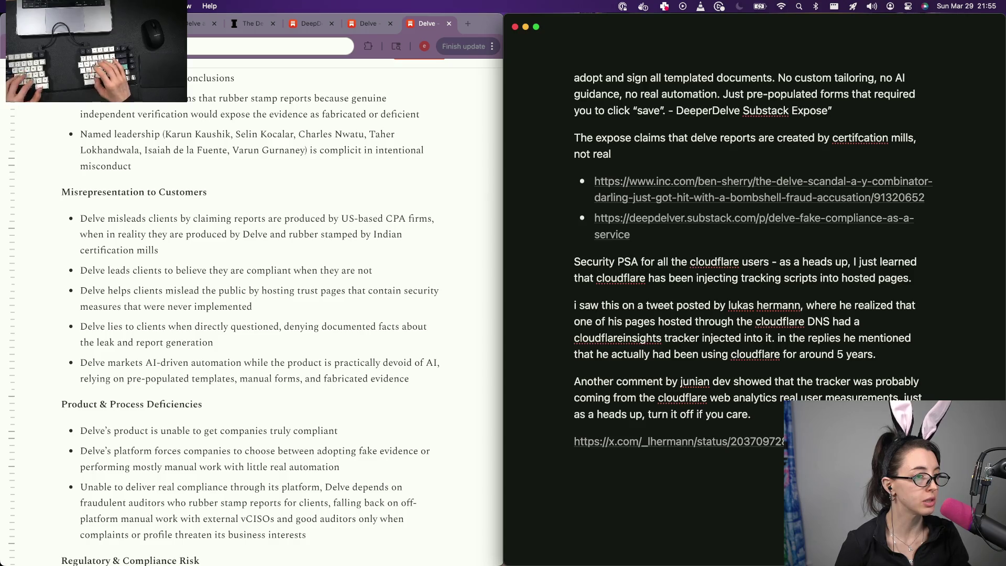
key("BackSpace")
key("BackSpace")
key("BackSpace")
type("PA firms,")
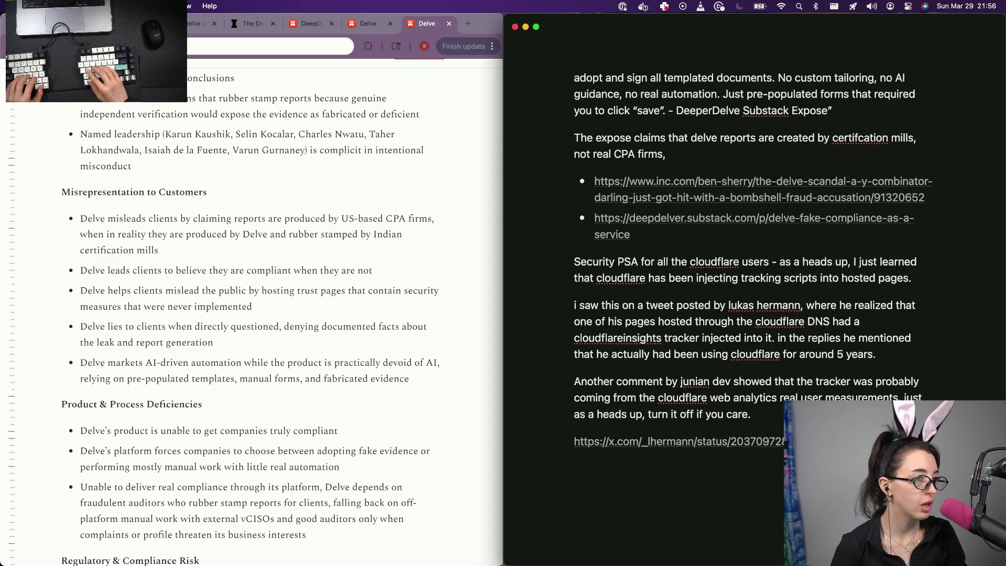
type("delve doesnt actually do any")
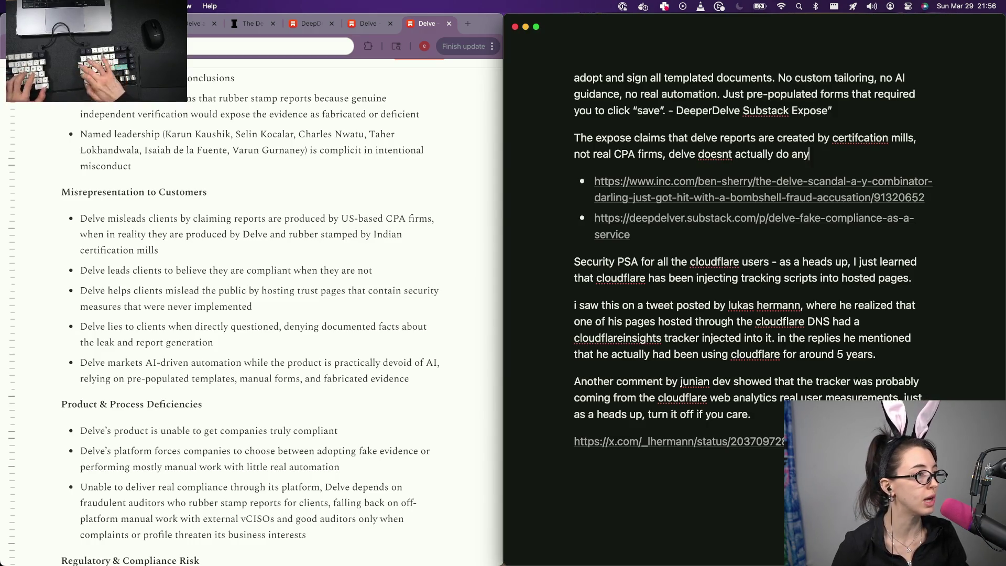
scroll(335, 97, "up", 3)
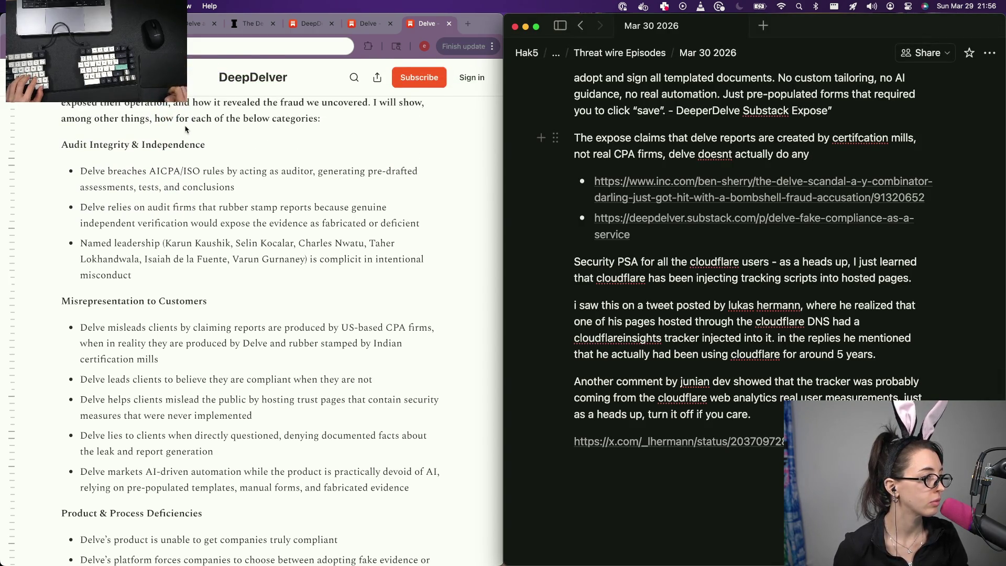
type(" a")
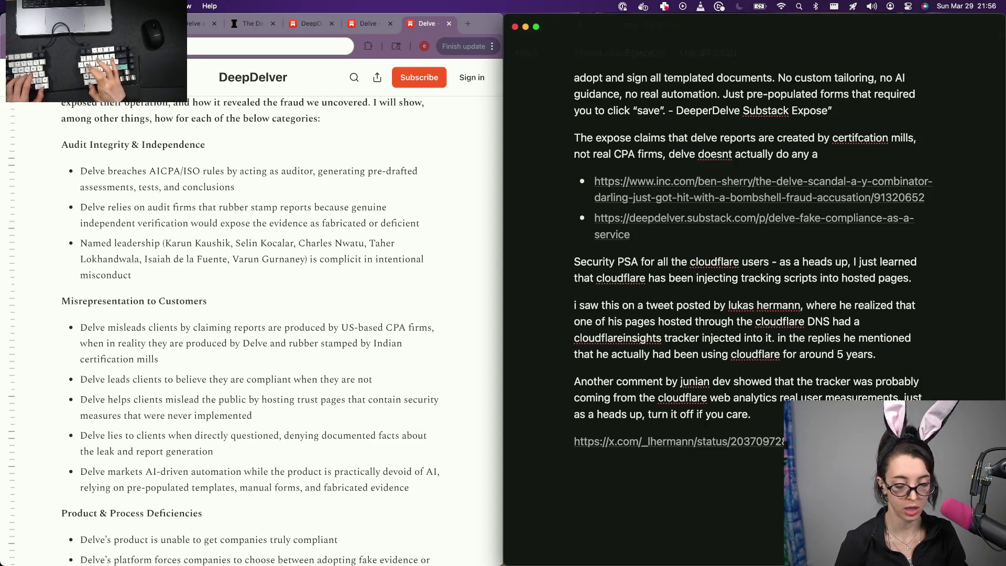
type("udi")
key("BackSpace")
key("BackSpace")
key("BackSpace")
key("BackSpace")
key("BackSpace")
type("clients for")
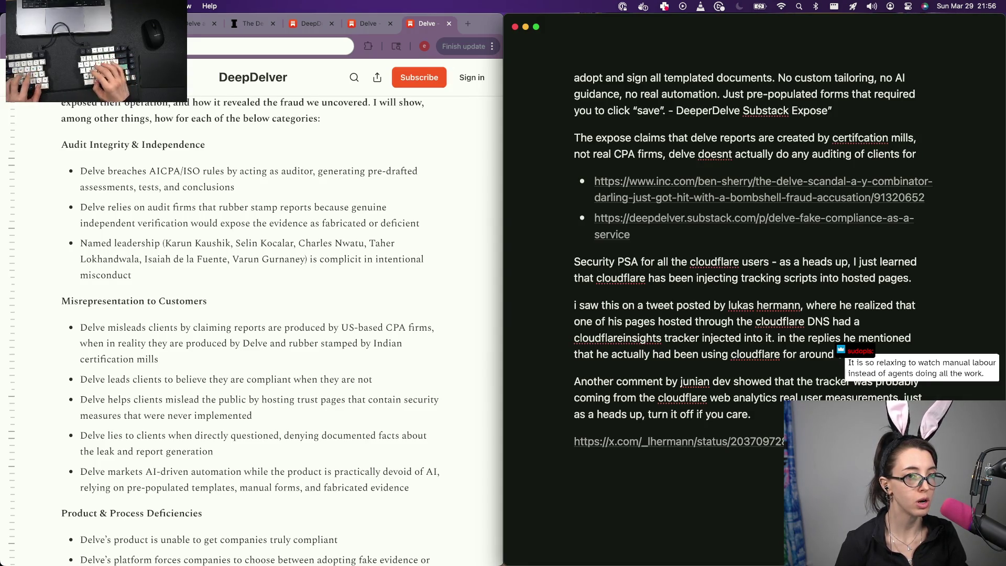
type("sec")
key("BackSpace")
type("omplaince, and more.")
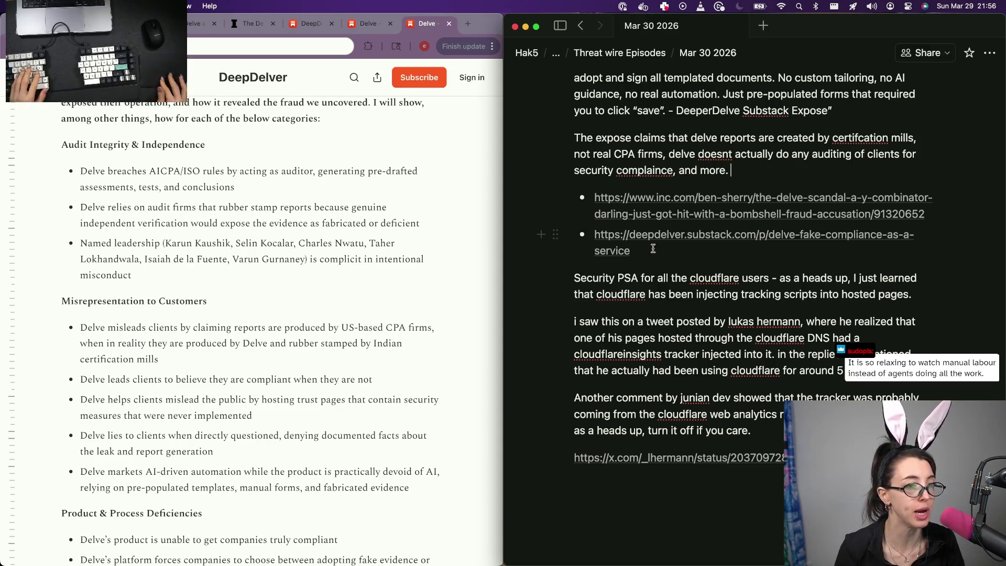
scroll(275, 349, "down", 3)
scroll(275, 349, "down", 4)
scroll(275, 348, "down", 5)
scroll(274, 348, "down", 3)
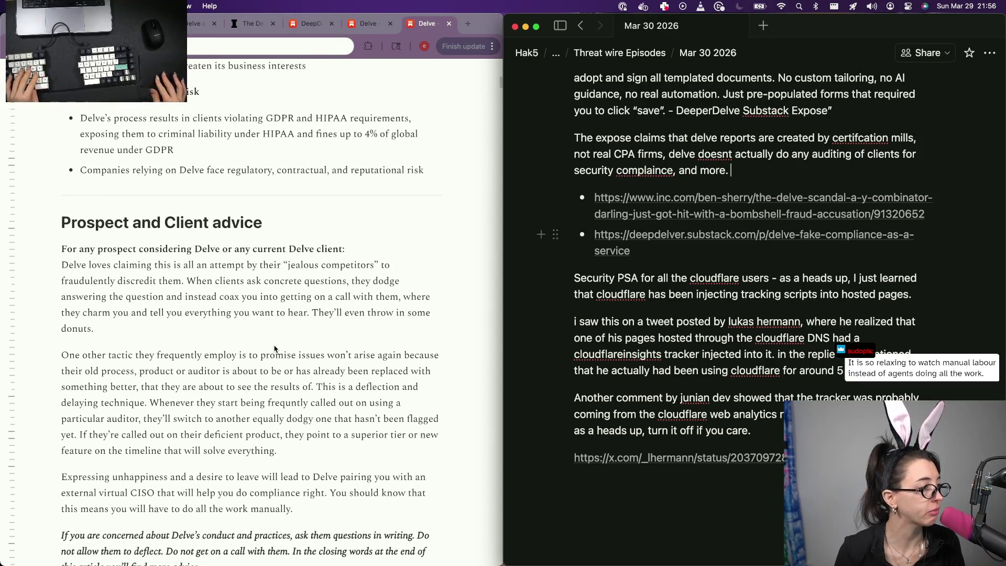
Reread the article's jealous-competitors paragraph, then add that the Delve team appears to implement DARVO
left_click(340, 259)
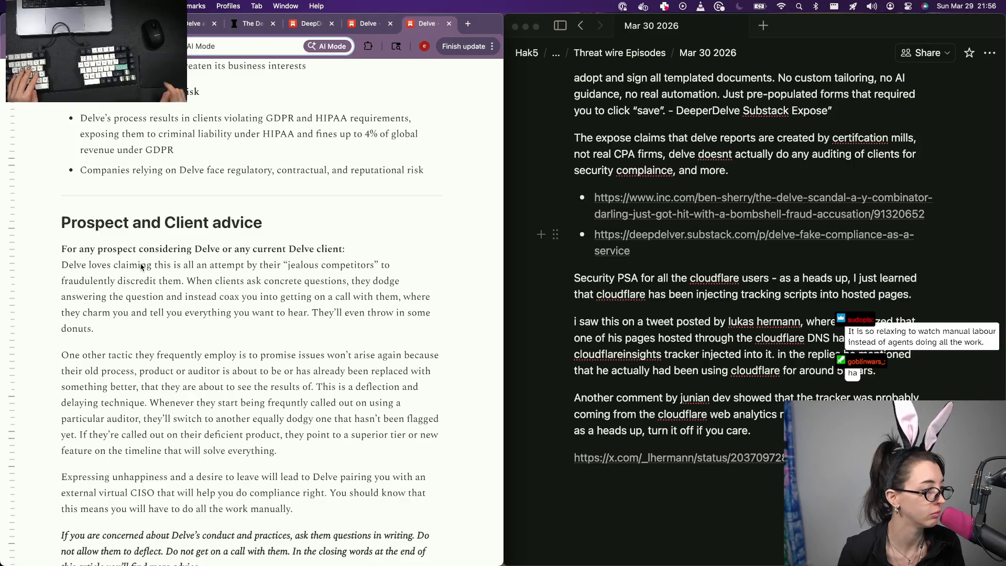
triple_click(366, 282)
left_click_drag(123, 355, 126, 360)
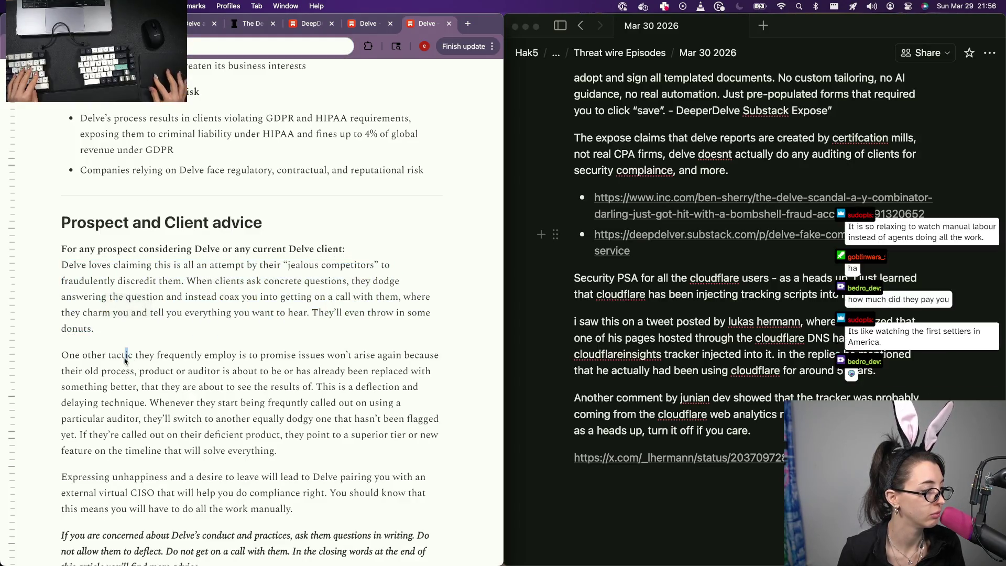
scroll(187, 391, "down", 2)
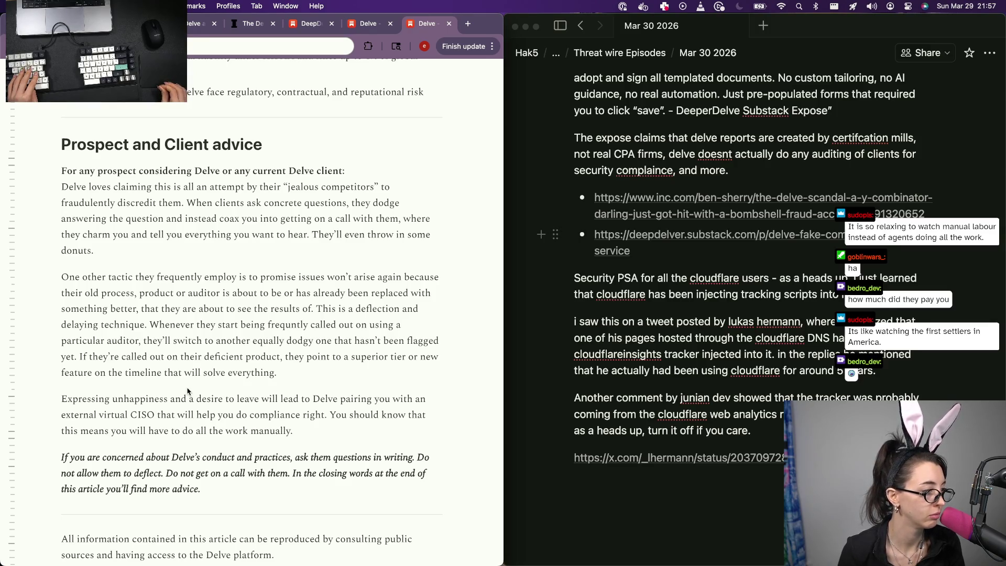
scroll(187, 391, "down", 1)
left_click(829, 174)
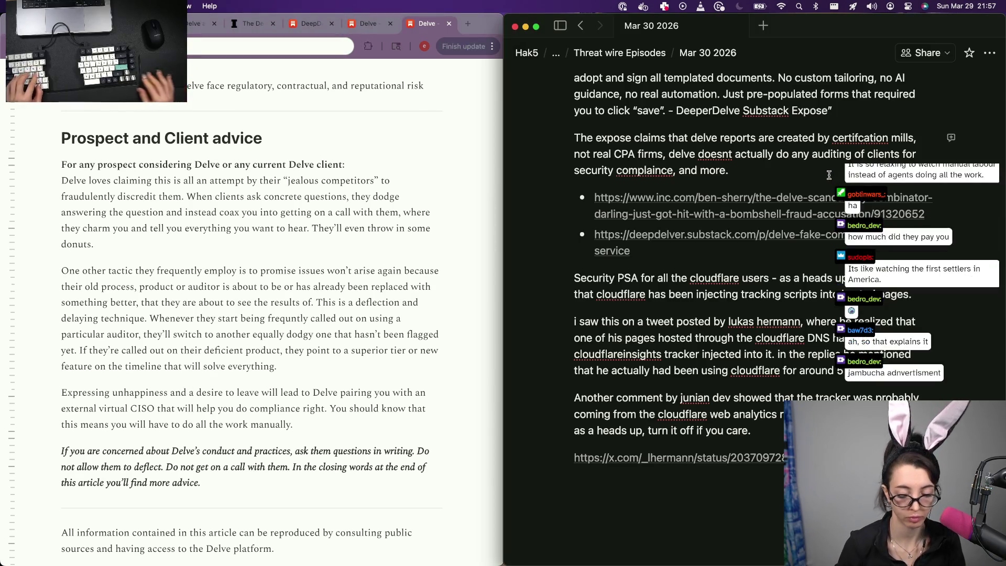
type(" They use d")
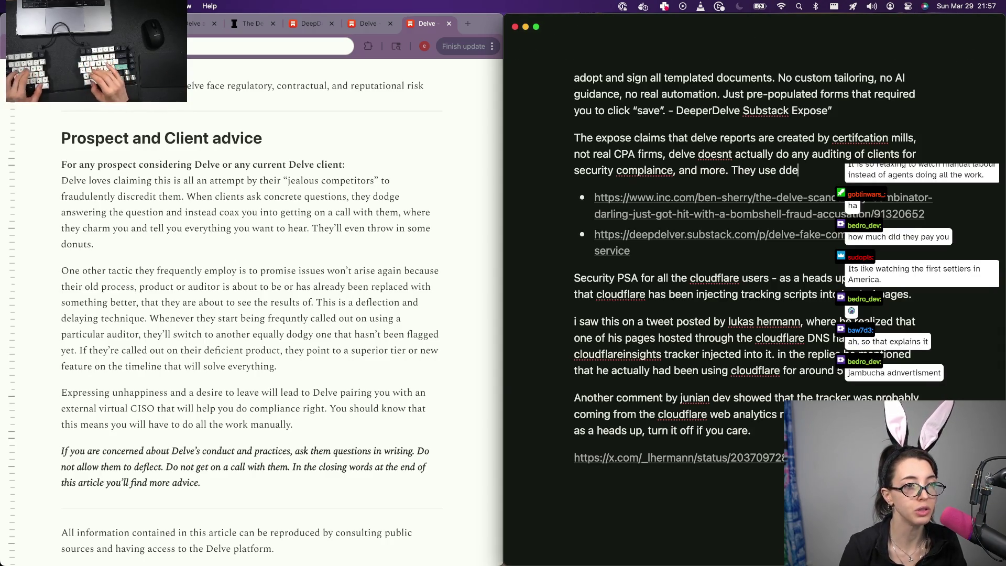
key("BackSpace")
type("DAR")
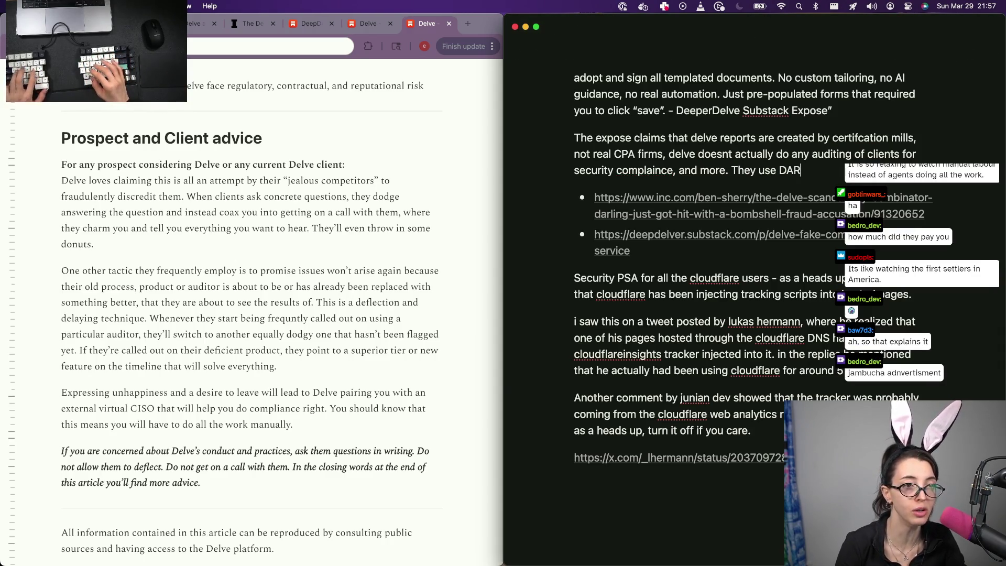
type("VO")
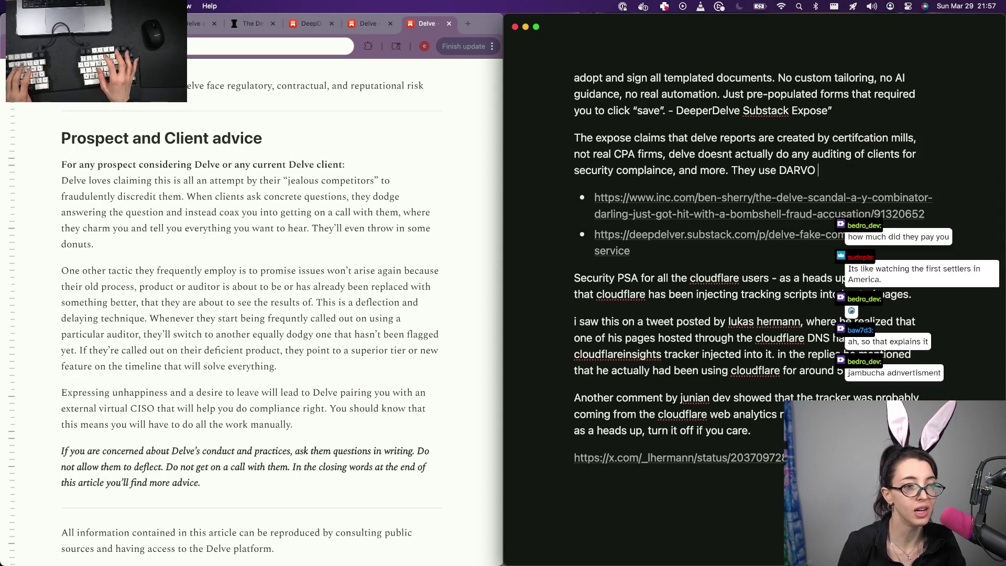
key("alt+BackSpace")
key("alt+BackSpace")
key("alt+BackSpace")
type("reading into t")
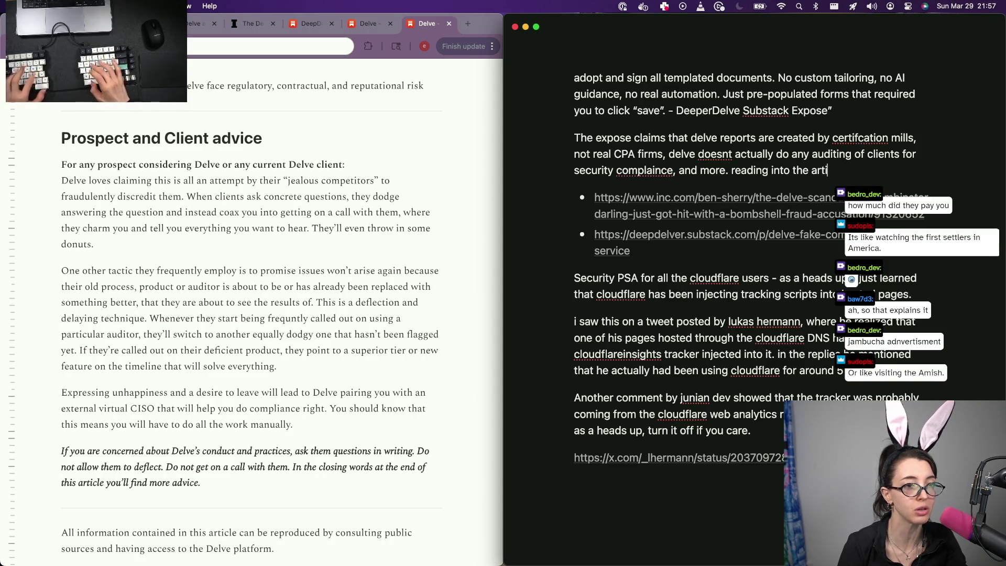
key("BackSpace")
type("cle further, it appears")
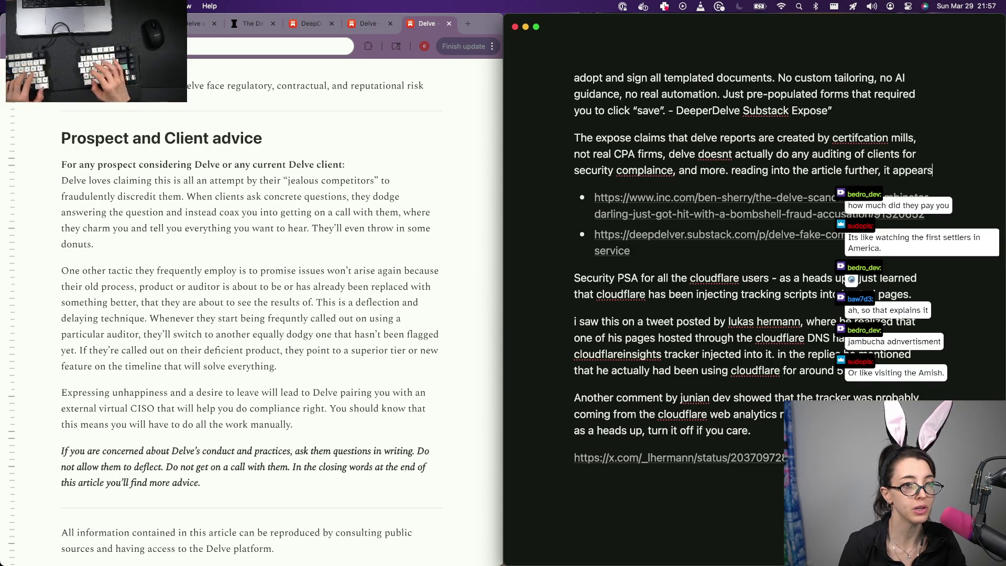
type("that the del")
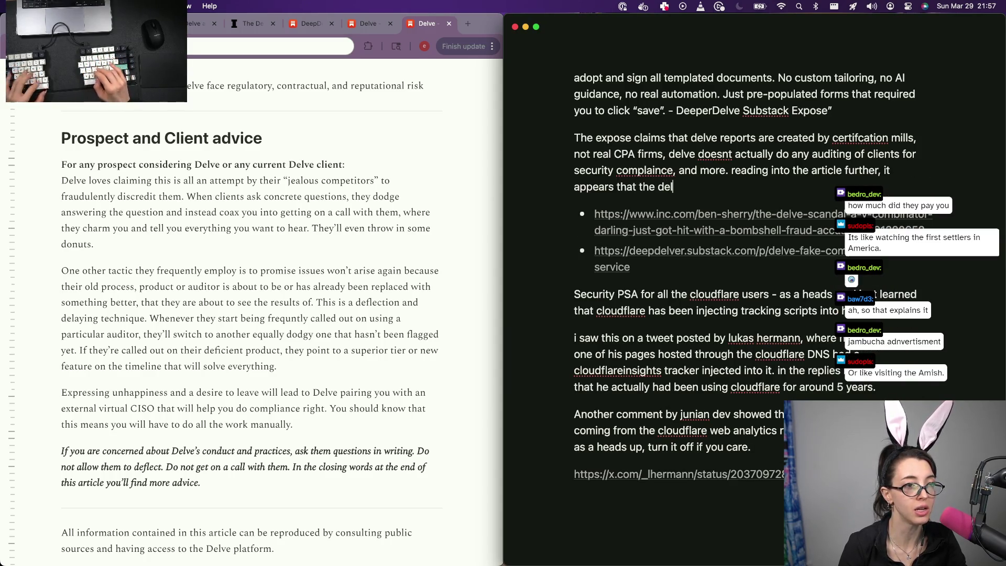
key("BackSpace")
type("team")
key("BackSpace")
key("BackSpace")
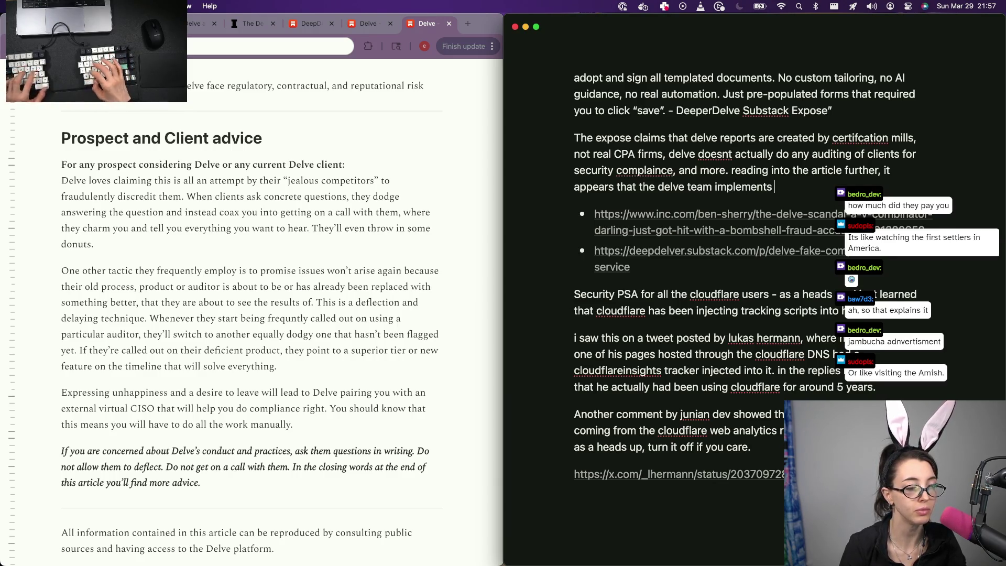
type("-")
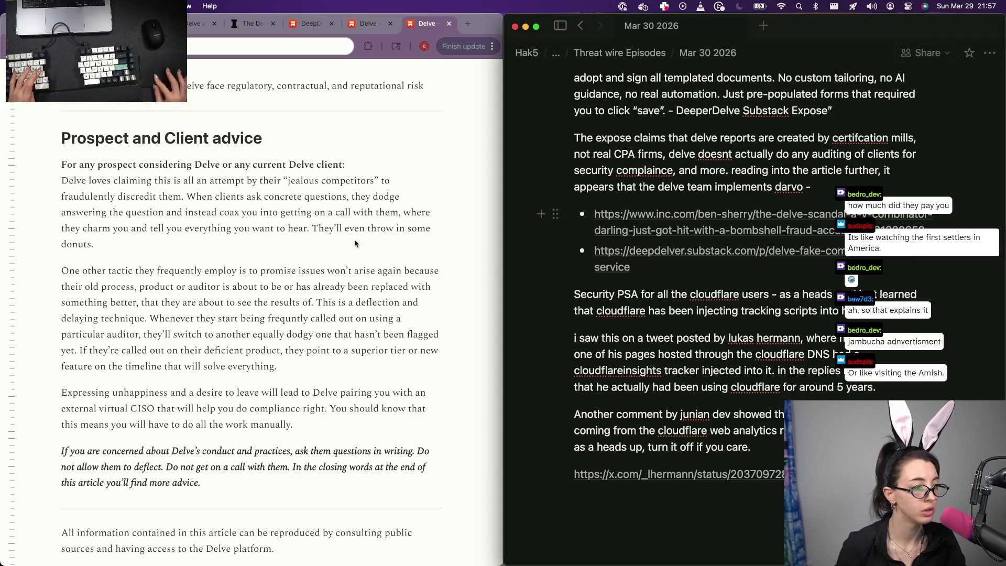
Look up 'define darvo' in Google, close the tab, and select the 'darvo -' ending in the note
left_click(296, 269)
key("super+t")
type("define darvo")
key("Return")
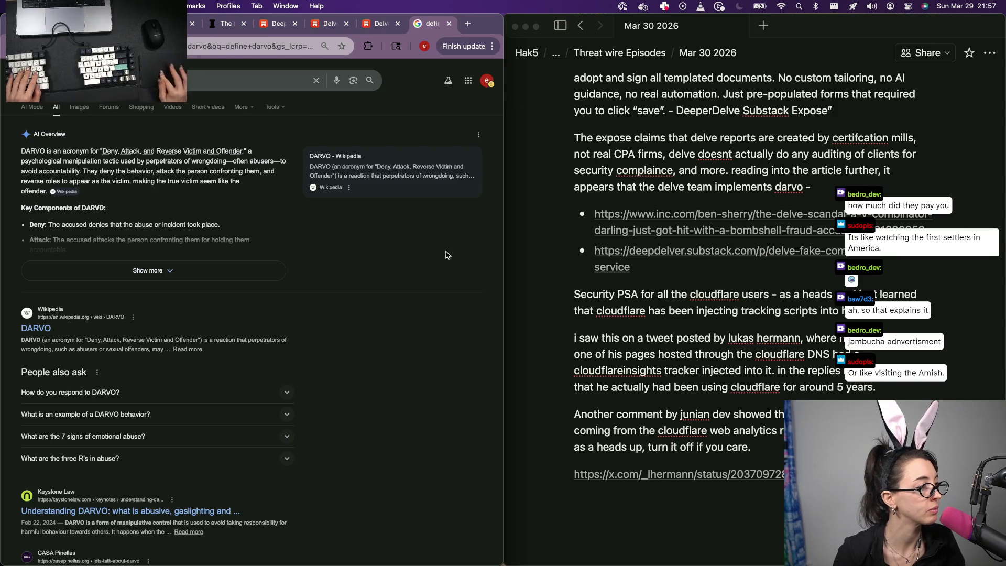
left_click(236, 270)
key("super+w")
left_click(786, 187)
left_click_drag(786, 187, 764, 186)
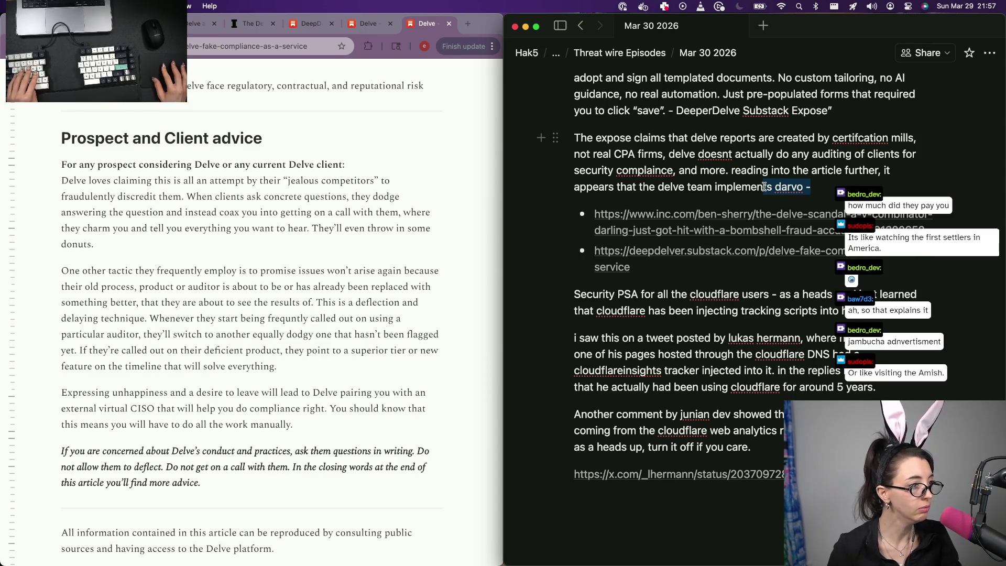
left_click_drag(764, 186, 712, 190)
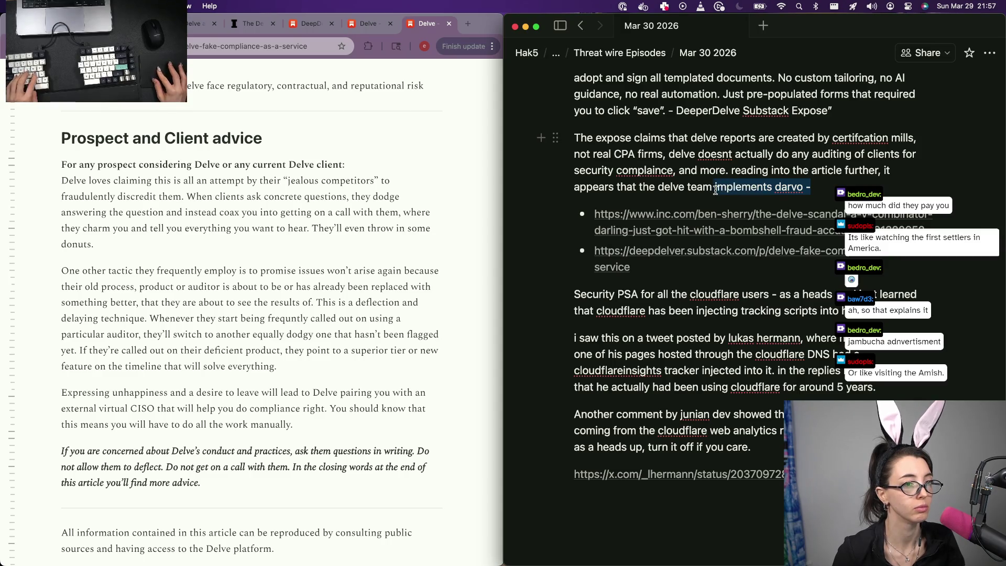
key("Right")
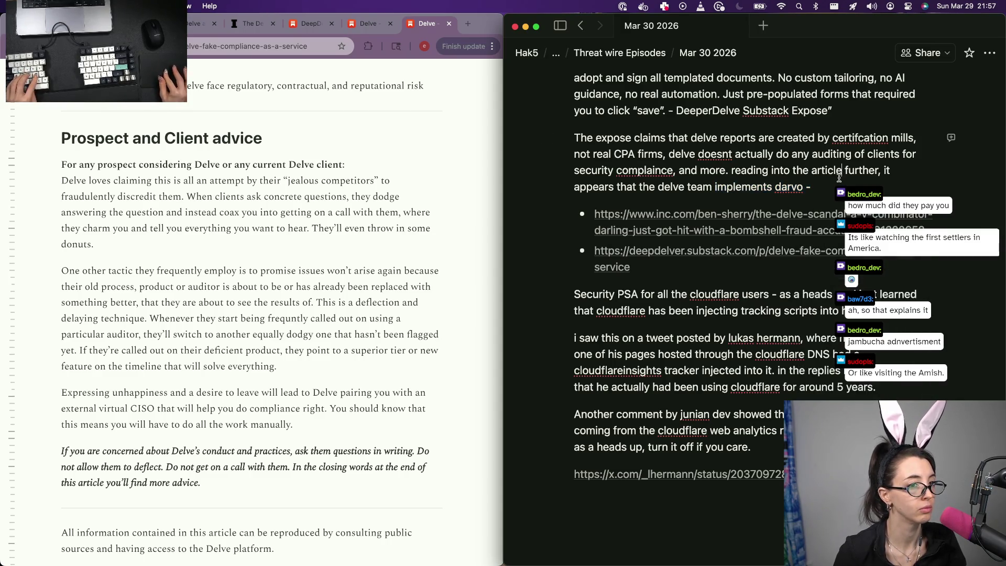
left_click(484, 203)
key("super+t")
type("define darvo")
key("Return")
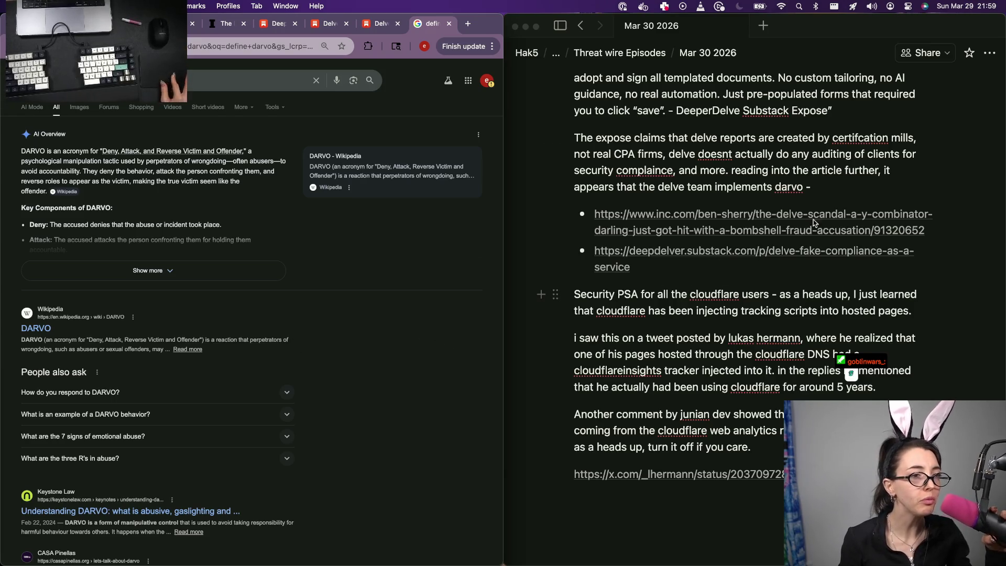
Remove the 'darvo -' tail and the drafted 'techniques to debase competitors' clause
left_click(829, 190)
key("BackSpace")
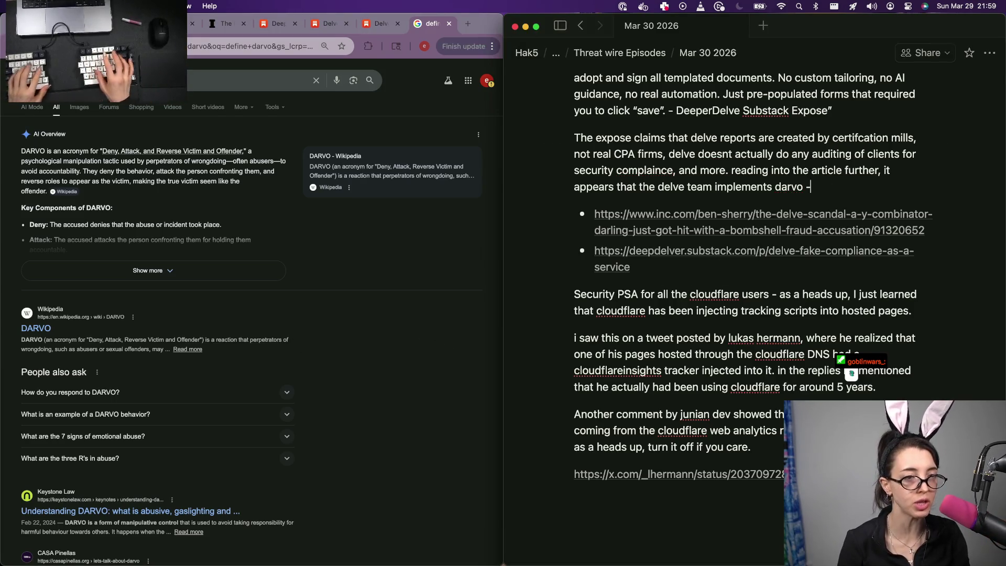
key("BackSpace")
type("techniques to debase co")
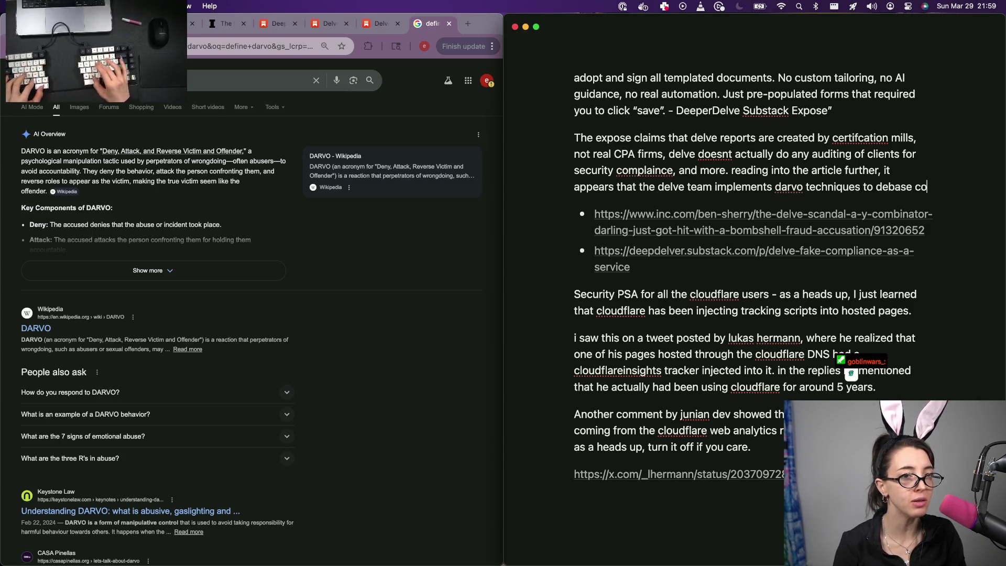
type("mpelli")
key("BackSpace")
key("BackSpace")
key("BackSpace")
type("i")
key("BackSpace")
type("titors,")
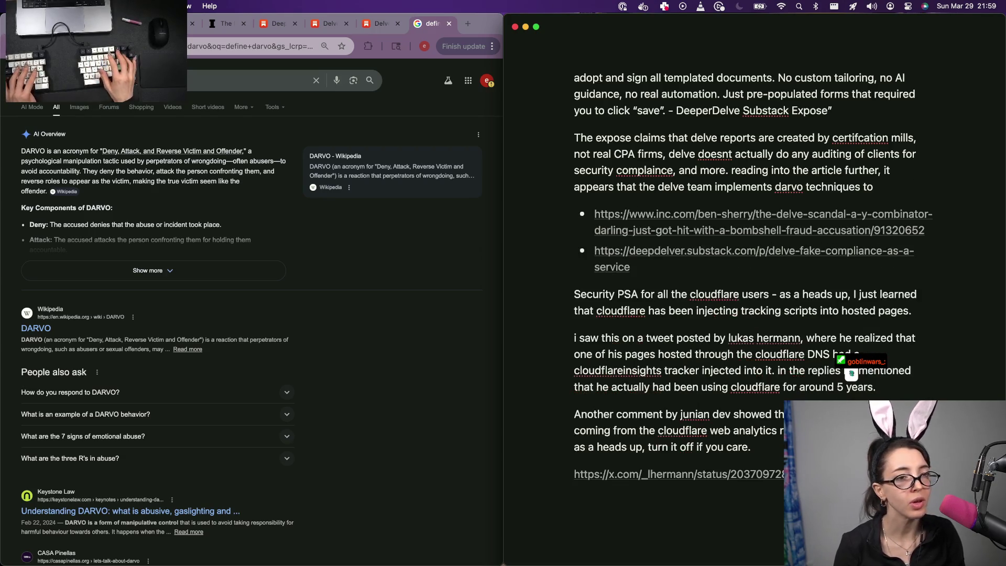
key("alt+BackSpace")
key("alt+BackSpace")
key("alt+BackSpace")
key("alt+BackSpace")
key("alt+BackSpace")
key("alt+BackSpace")
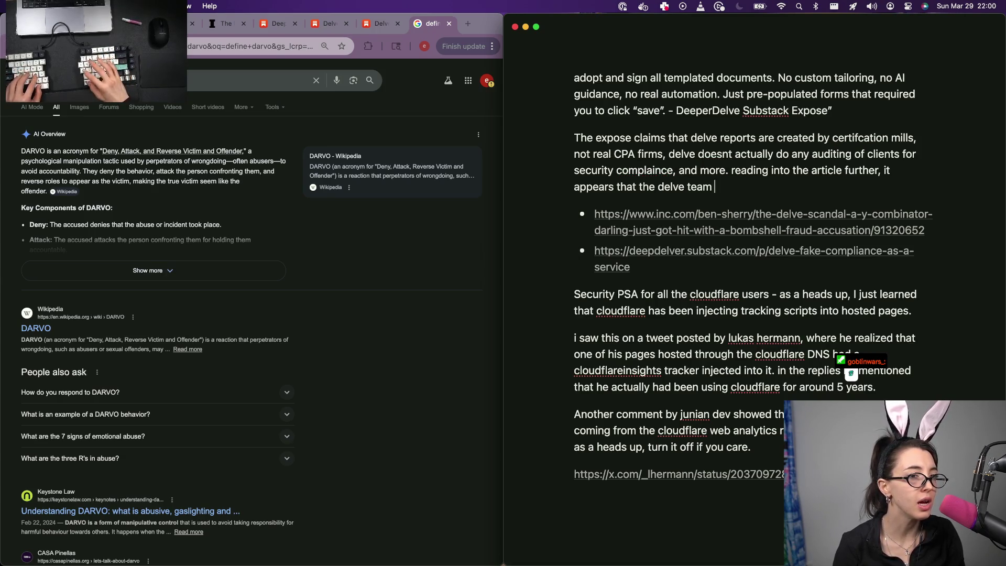
type("has sweet talked ")
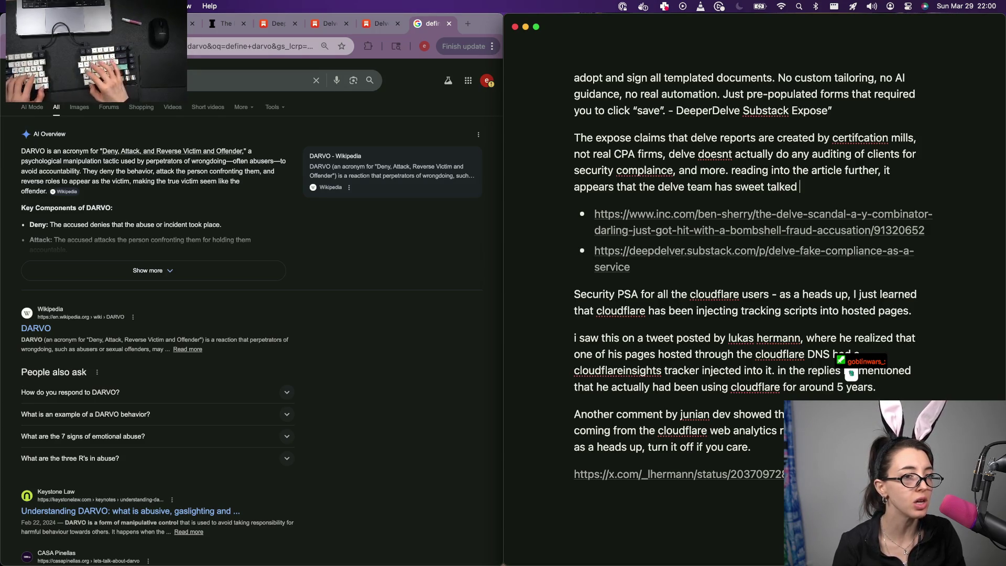
type("their wya theou")
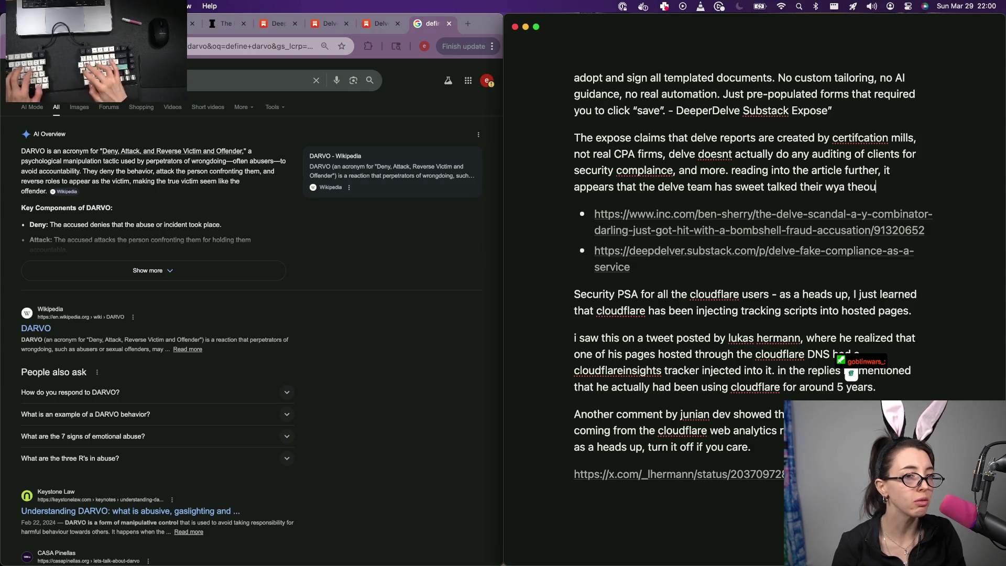
End the paragraph: sweet-talked through customer complaints while putting down their competition
key("BackSpace")
key("BackSpace")
key("BackSpace")
key("BackSpace")
key("BackSpace")
key("BackSpace")
type("way th")
key("BackSpace")
key("BackSpace")
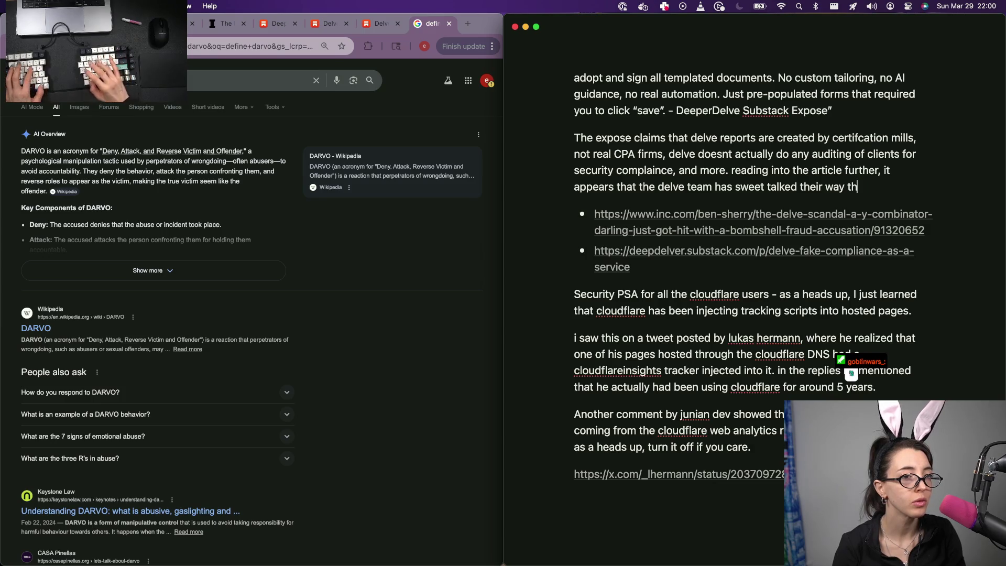
type("r")
key("BackSpace")
type("rough c")
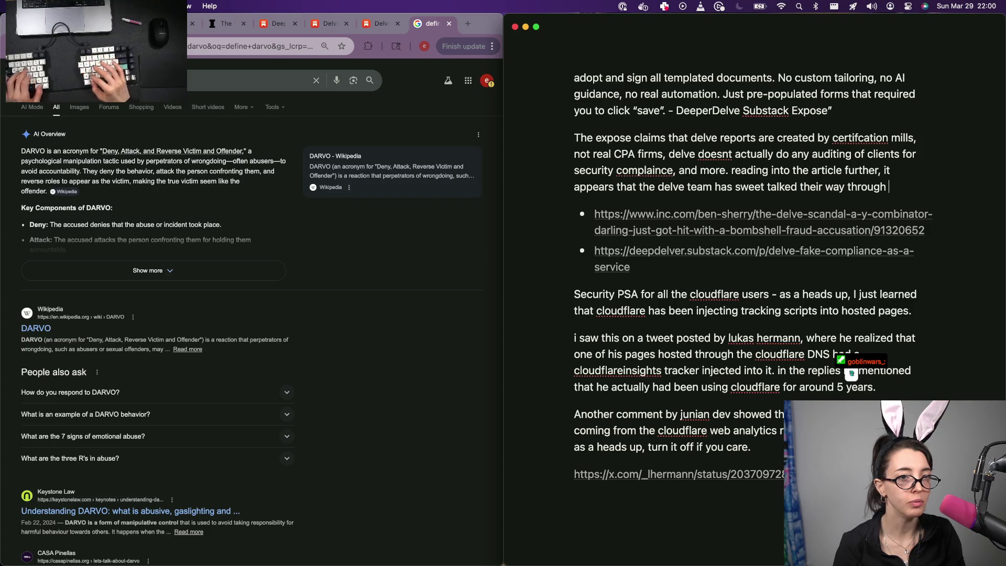
type("ustomer complaints, ")
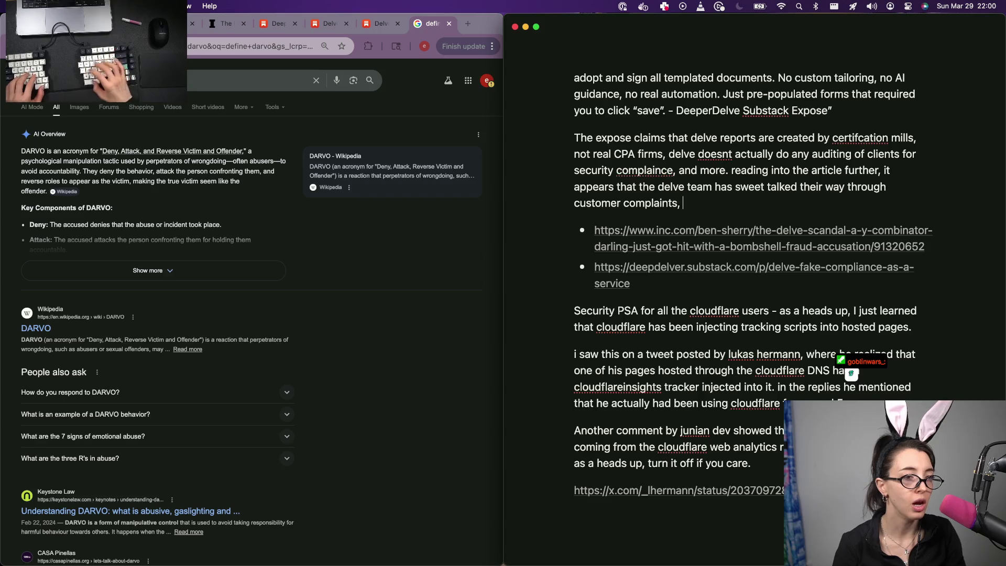
type("defame")
key("BackSpace")
key("BackSpace")
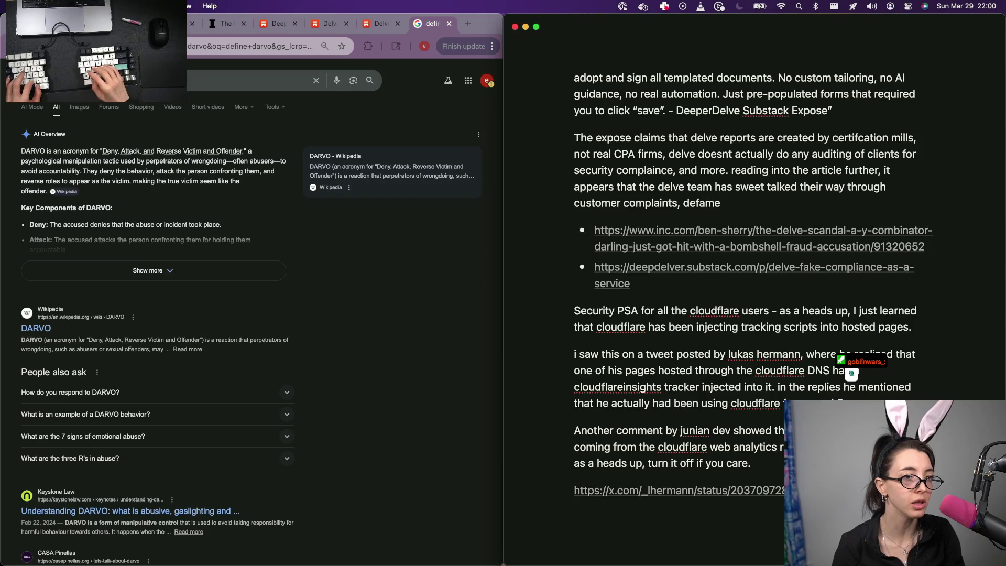
type("compeitors, and more.")
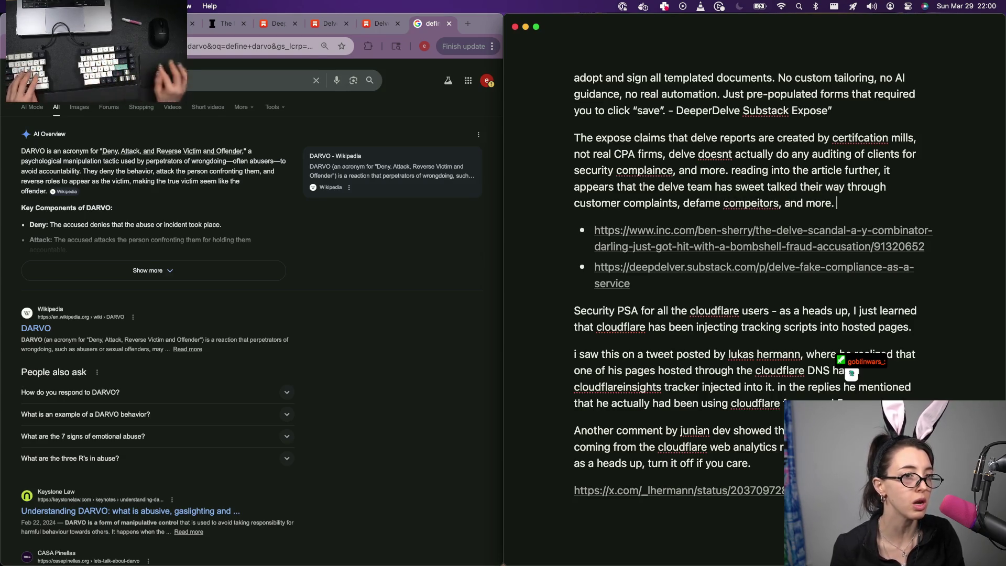
key("alt+BackSpace")
key("alt+BackSpace")
key("alt+BackSpace")
key("BackSpace")
key("BackSpace")
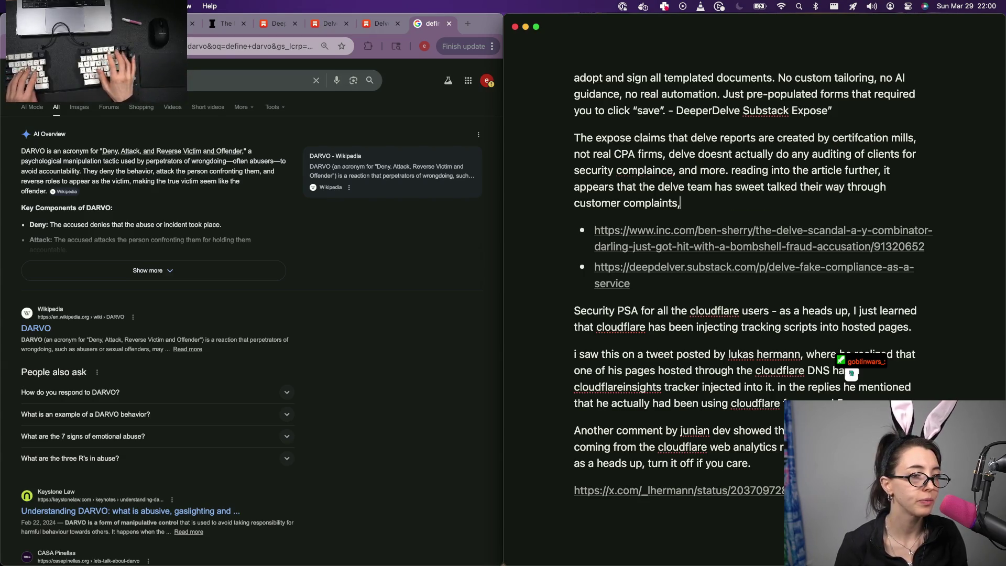
type("while ")
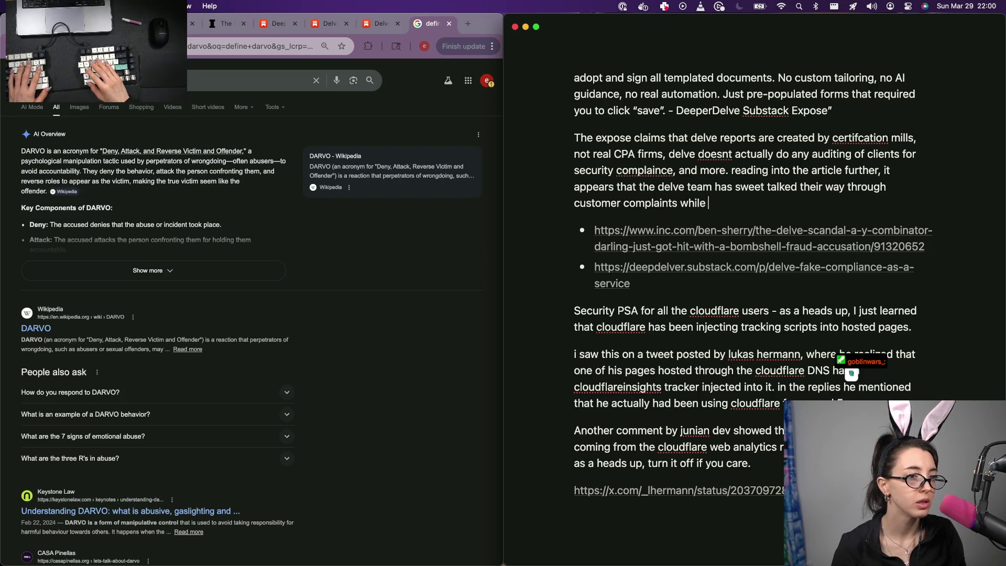
type("putting down the")
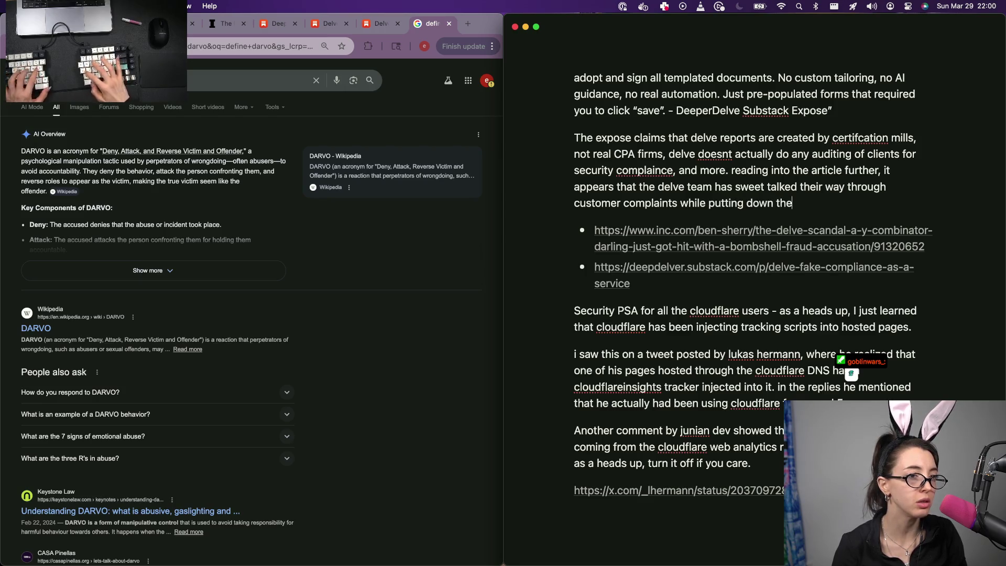
type("ir comeption.")
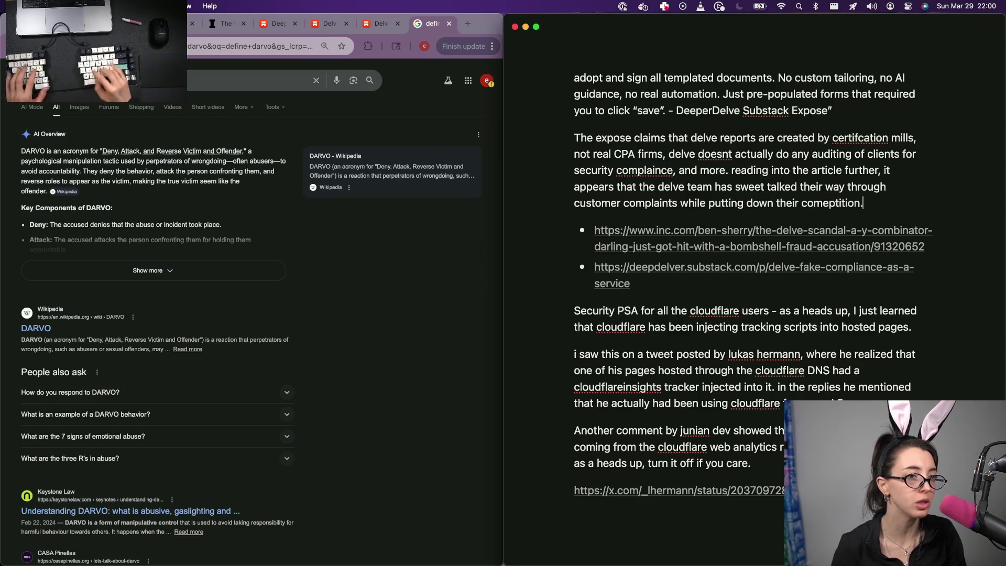
left_click(373, 24)
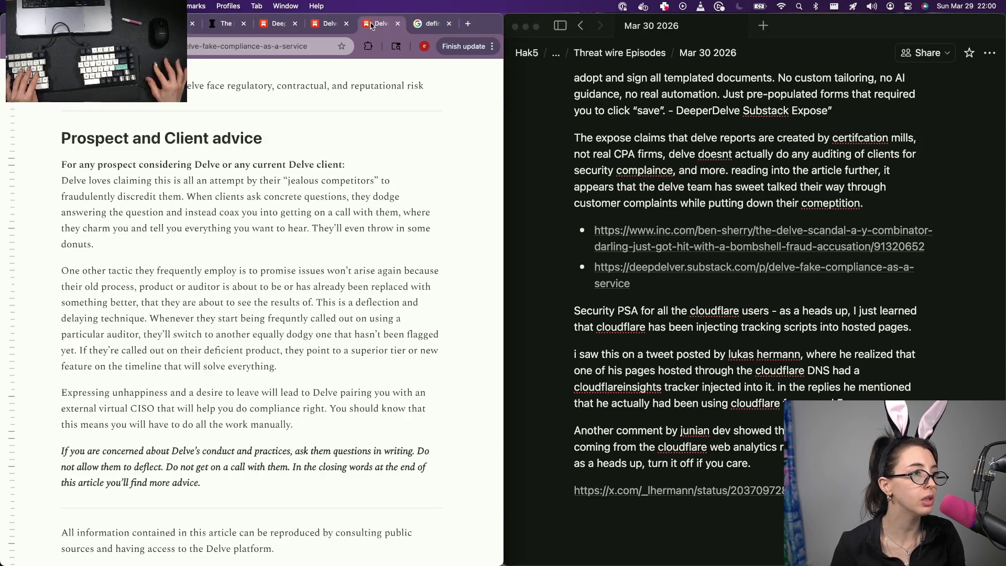
scroll(260, 186, "down", 1)
scroll(259, 186, "down", 1)
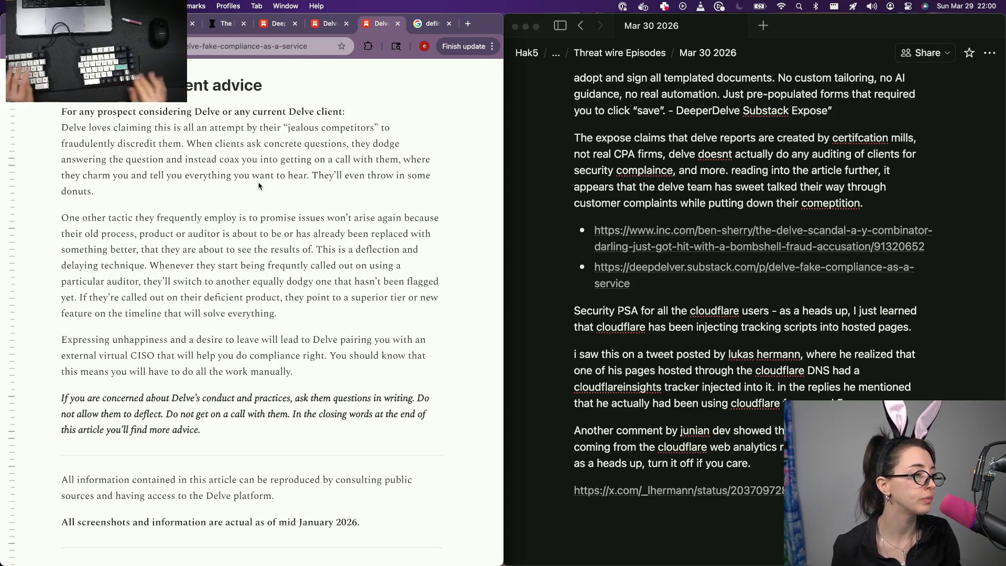
scroll(259, 185, "down", 1)
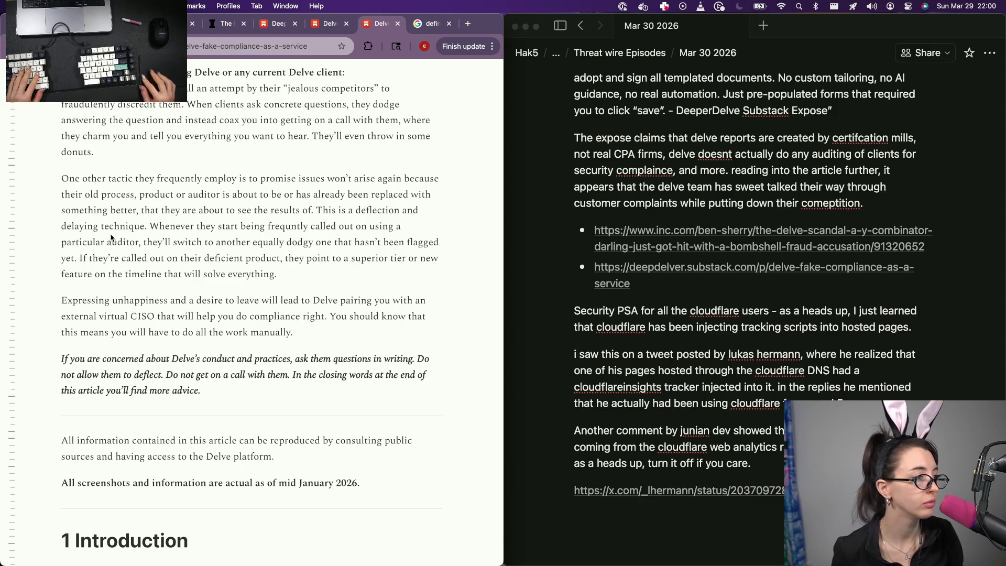
Read the deflection paragraph and view the Delve team photo enlarged, then restored in the article
triple_click(273, 235)
left_click(191, 249)
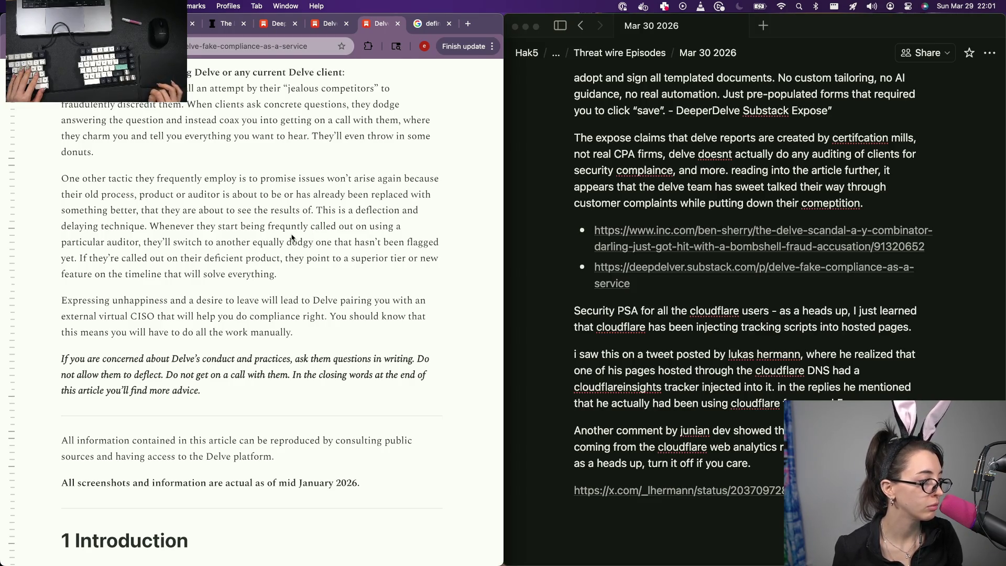
scroll(291, 237, "down", 1)
scroll(291, 238, "down", 5)
scroll(292, 236, "down", 5)
scroll(293, 233, "down", 2)
scroll(292, 232, "down", 5)
scroll(292, 233, "down", 5)
scroll(291, 234, "up", 1)
scroll(292, 234, "up", 1)
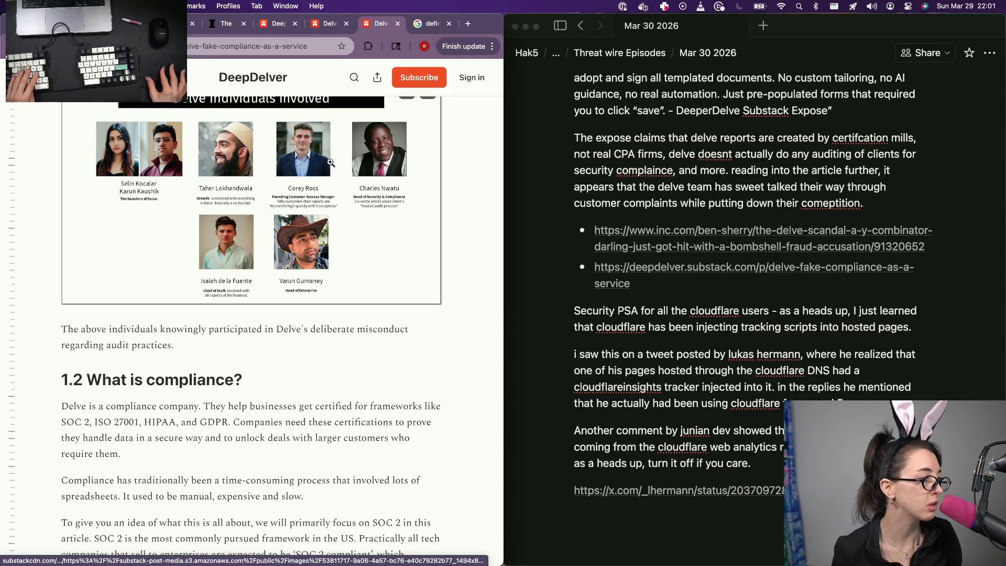
left_click(350, 185)
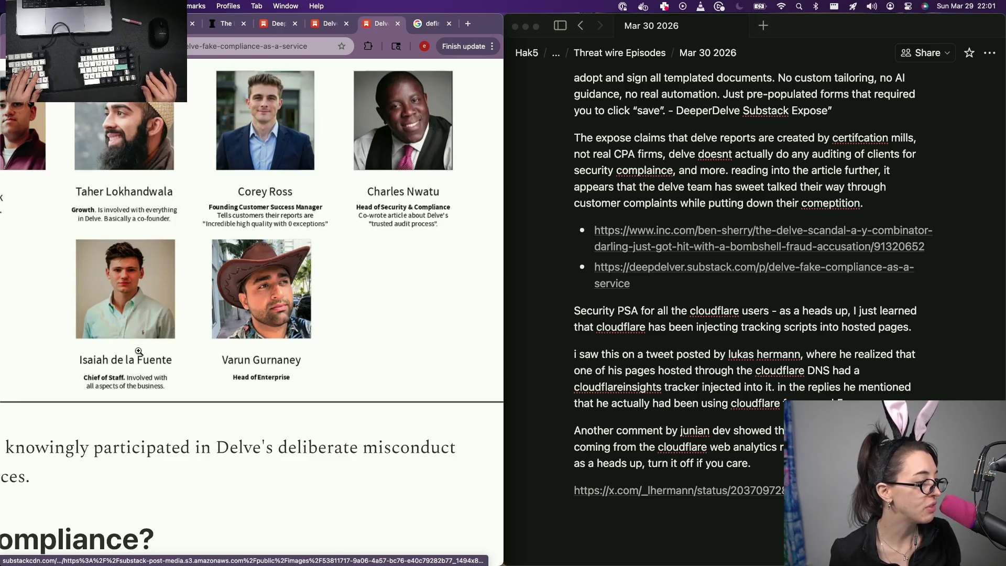
left_click(367, 230)
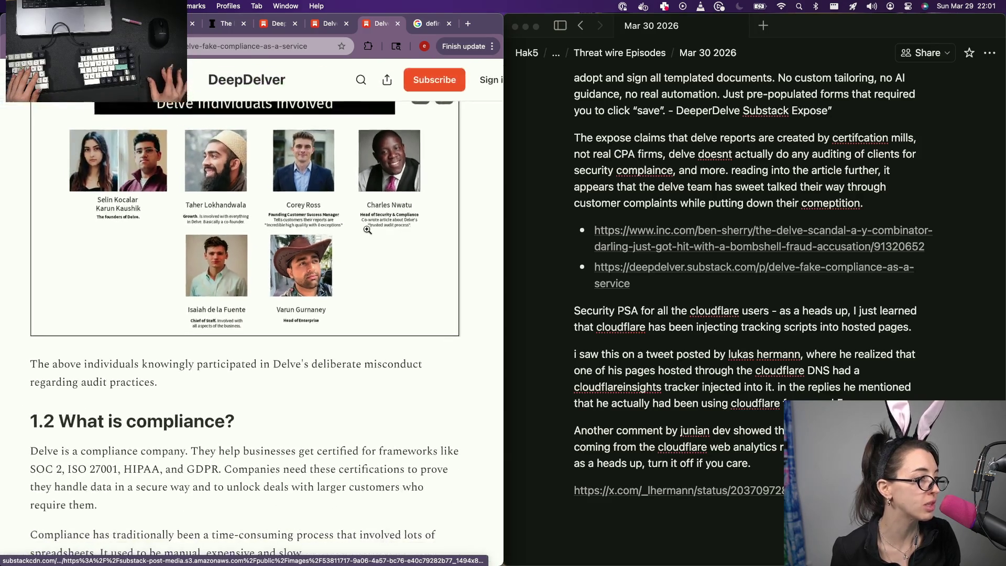
scroll(230, 216, "down", 5)
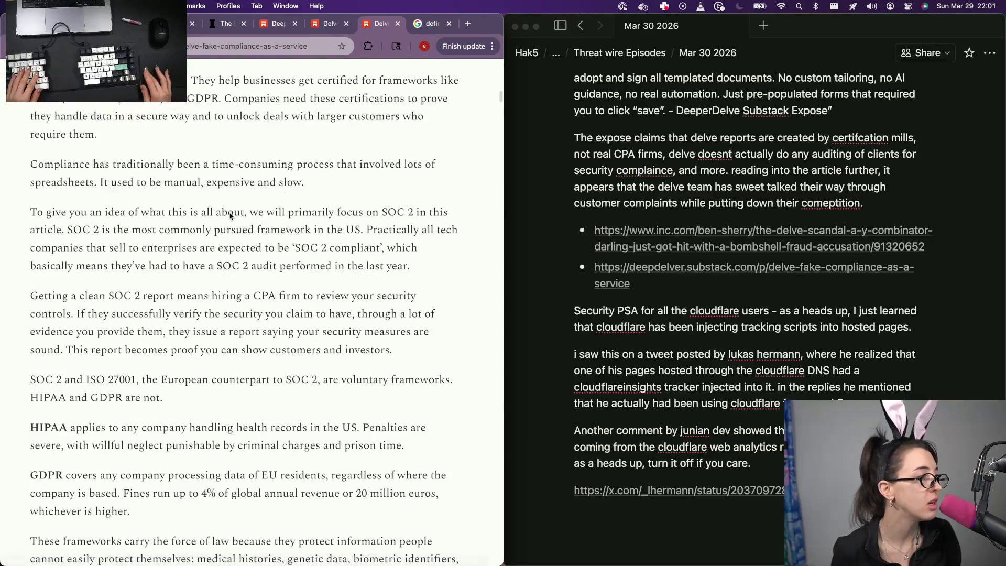
scroll(230, 216, "down", 2)
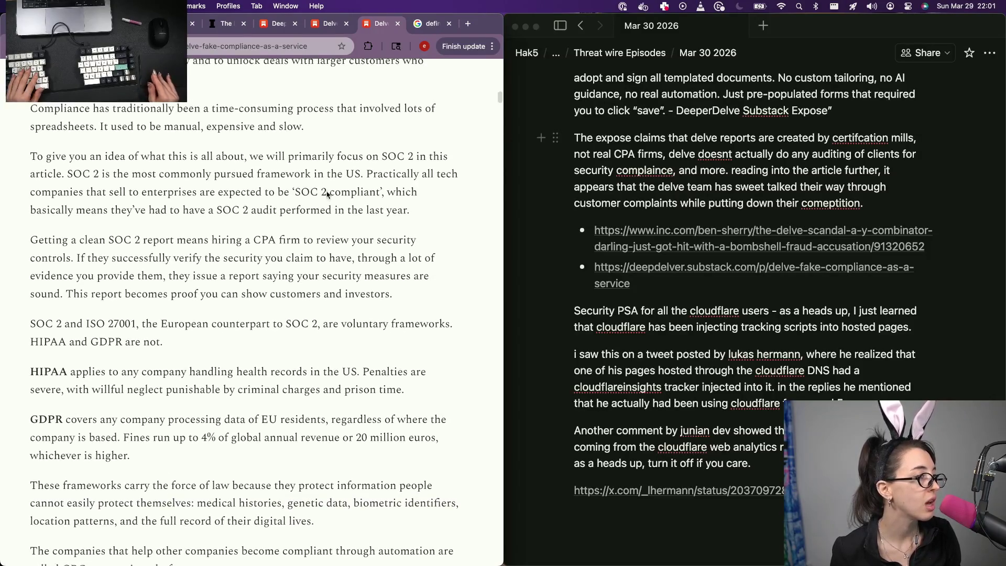
scroll(327, 194, "down", 1)
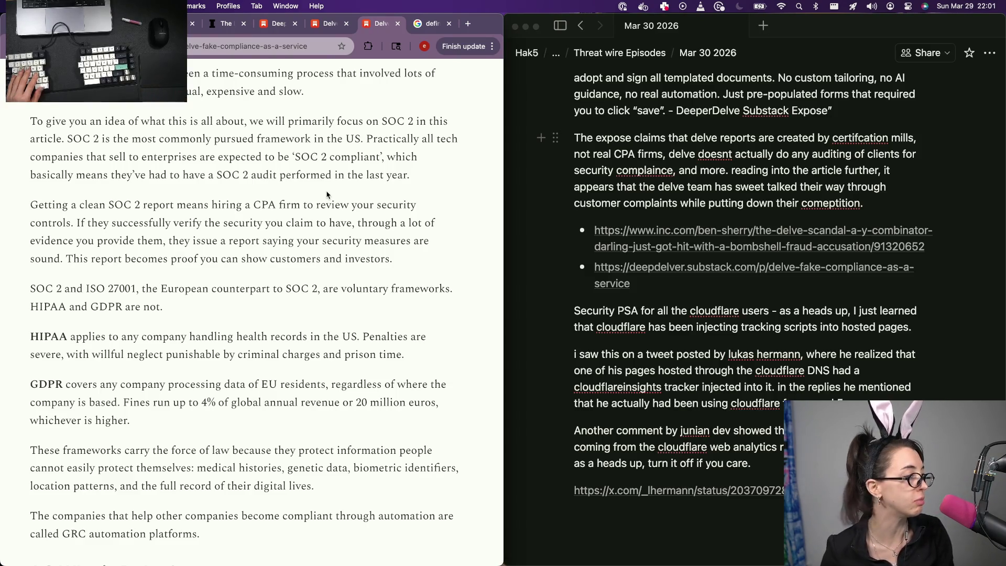
scroll(327, 195, "down", 3)
scroll(326, 186, "down", 1)
scroll(331, 417, "down", 3)
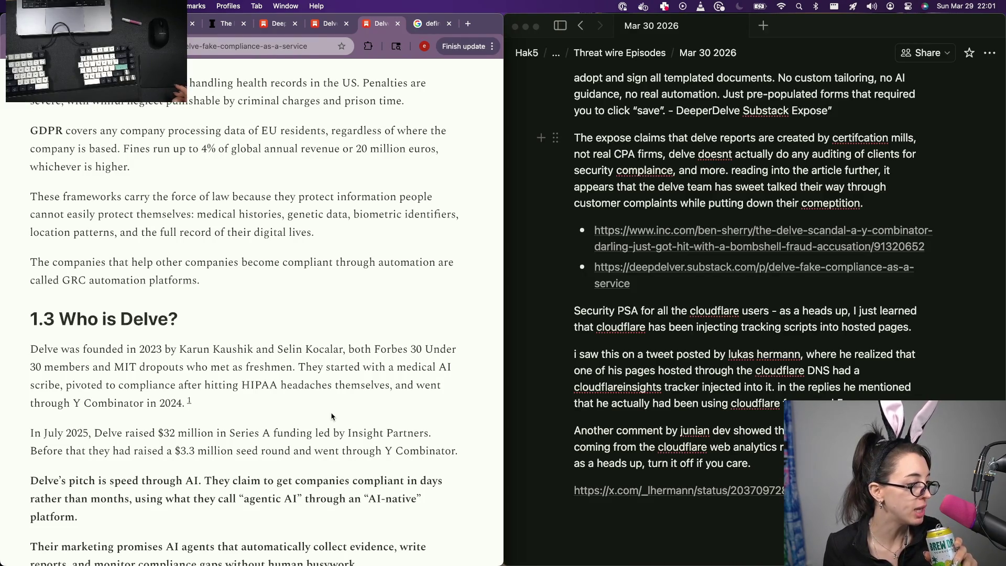
scroll(331, 417, "down", 3)
scroll(331, 417, "down", 2)
scroll(331, 417, "down", 1)
scroll(331, 417, "down", 3)
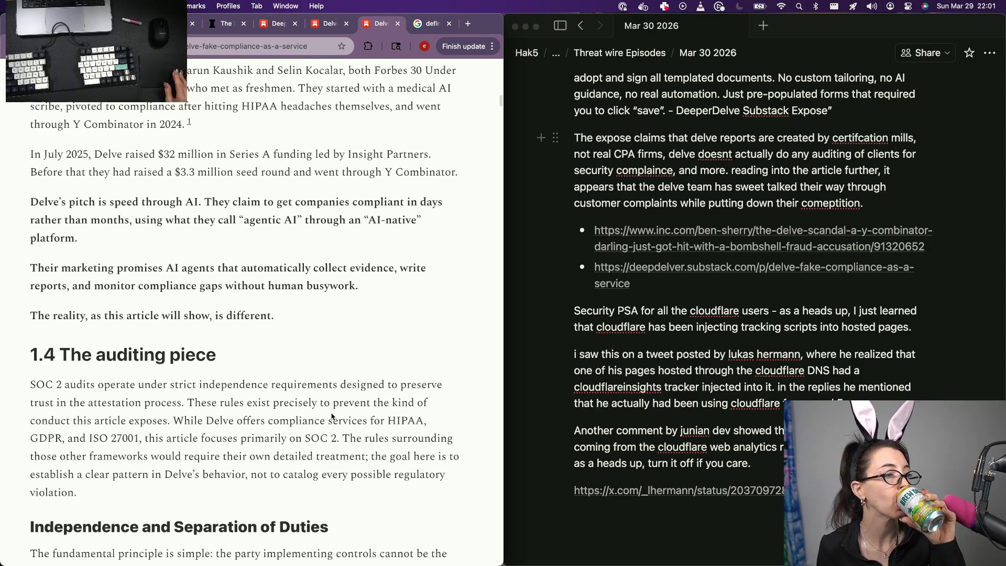
scroll(331, 417, "down", 2)
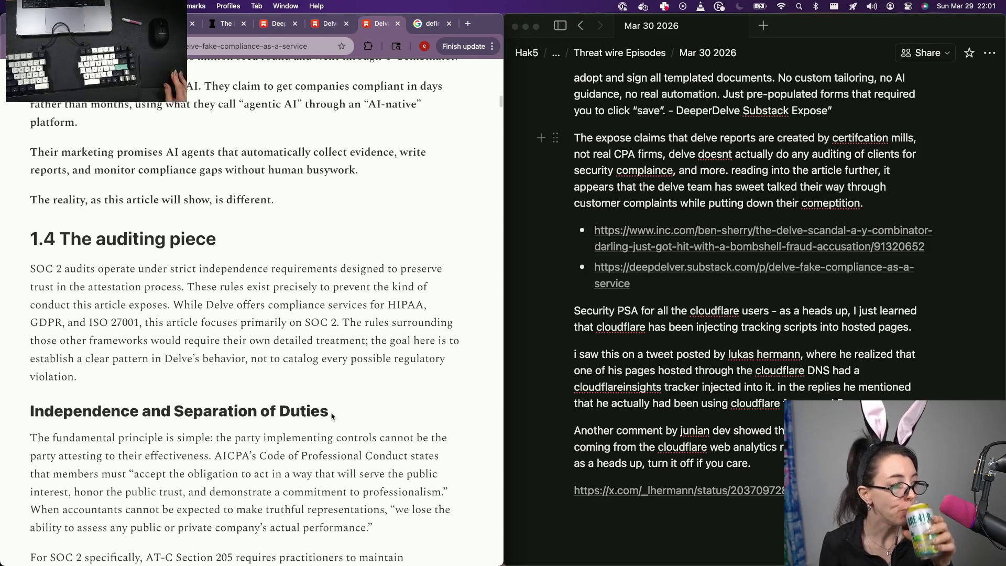
scroll(331, 418, "down", 1)
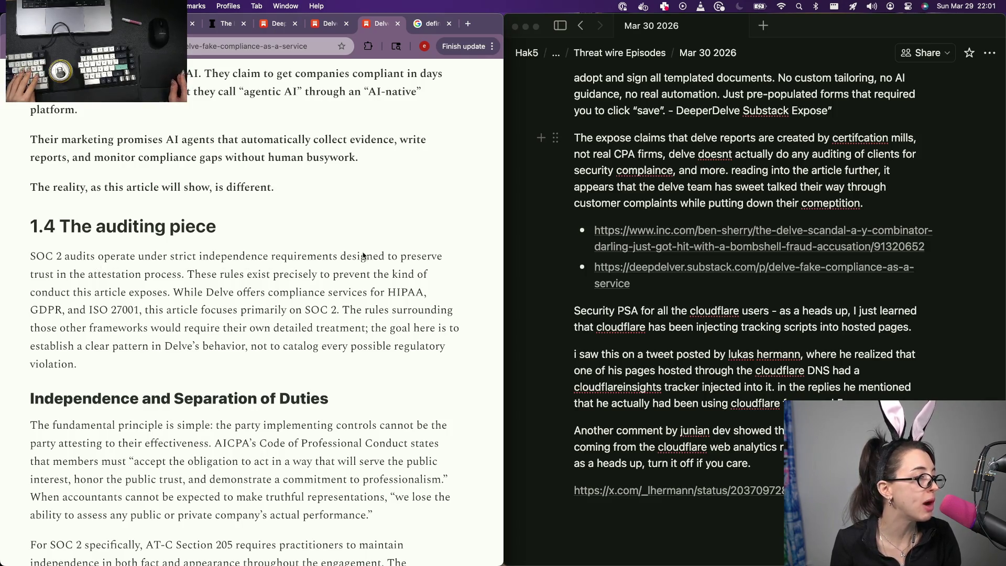
scroll(101, 298, "down", 1)
scroll(100, 297, "down", 1)
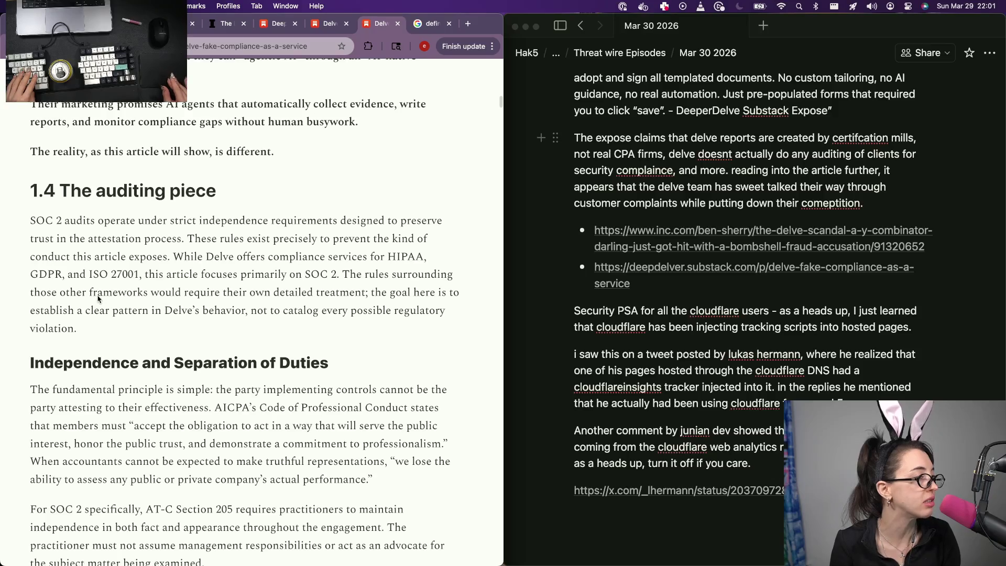
scroll(98, 298, "down", 1)
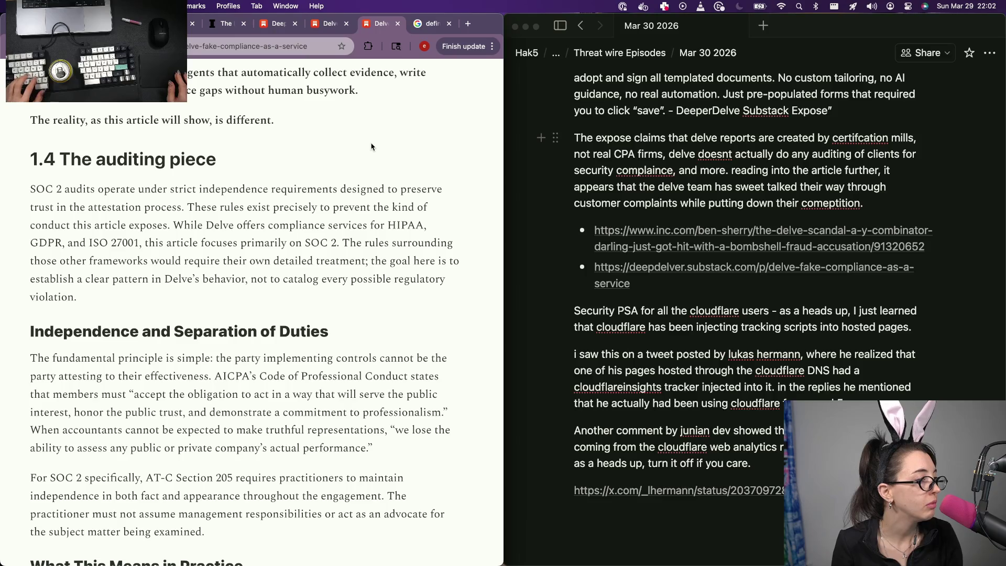
scroll(372, 148, "down", 5)
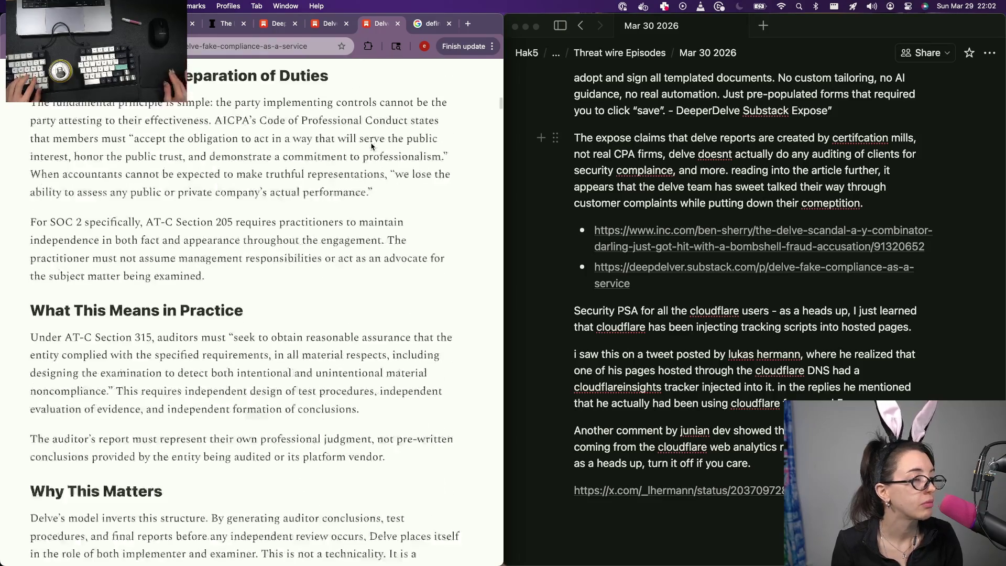
Continue the Delve paragraph with 'Technically...' and the damage to the exposers' reputation
left_click(873, 203)
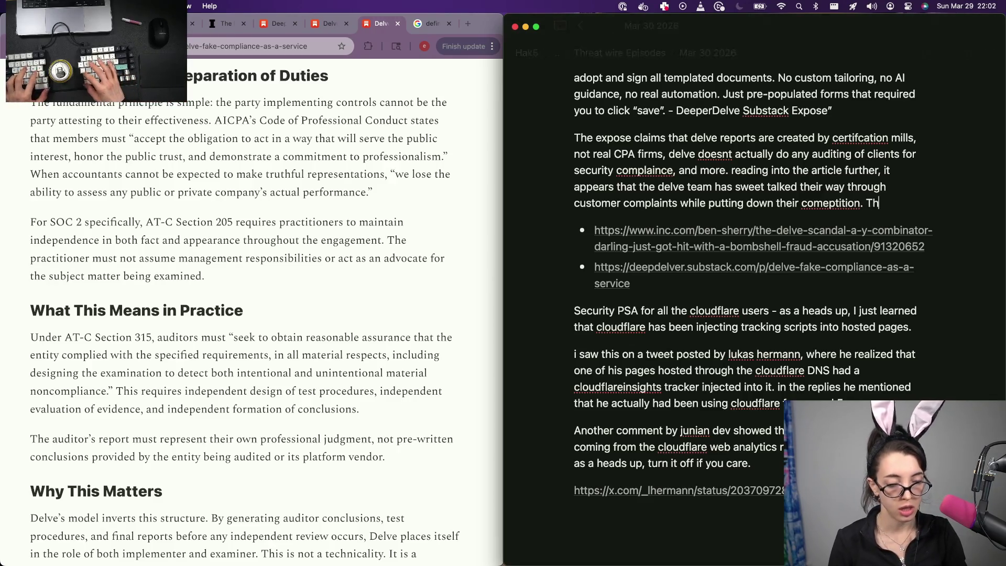
type("Th")
key("BackSpace")
type("e")
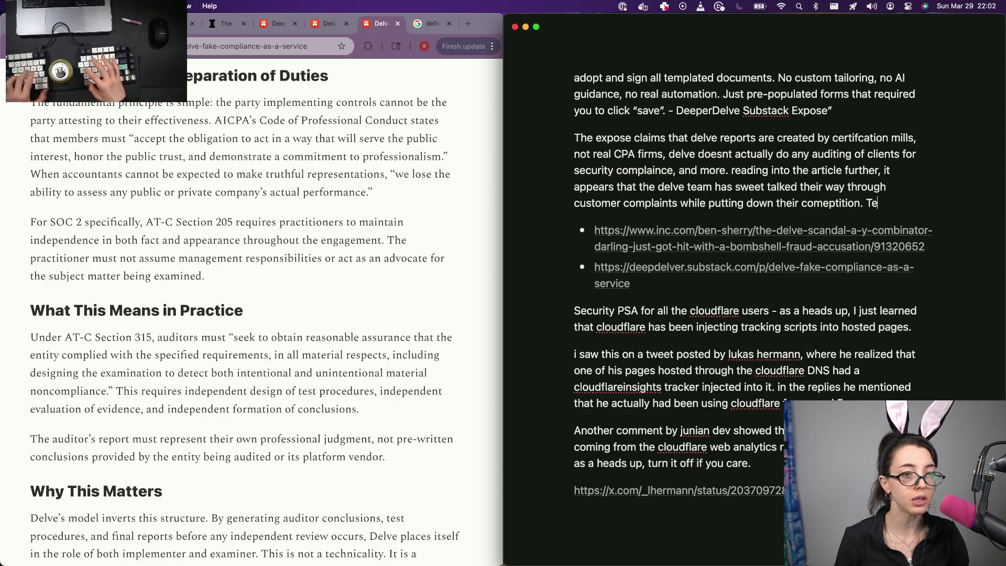
type("chnically, th")
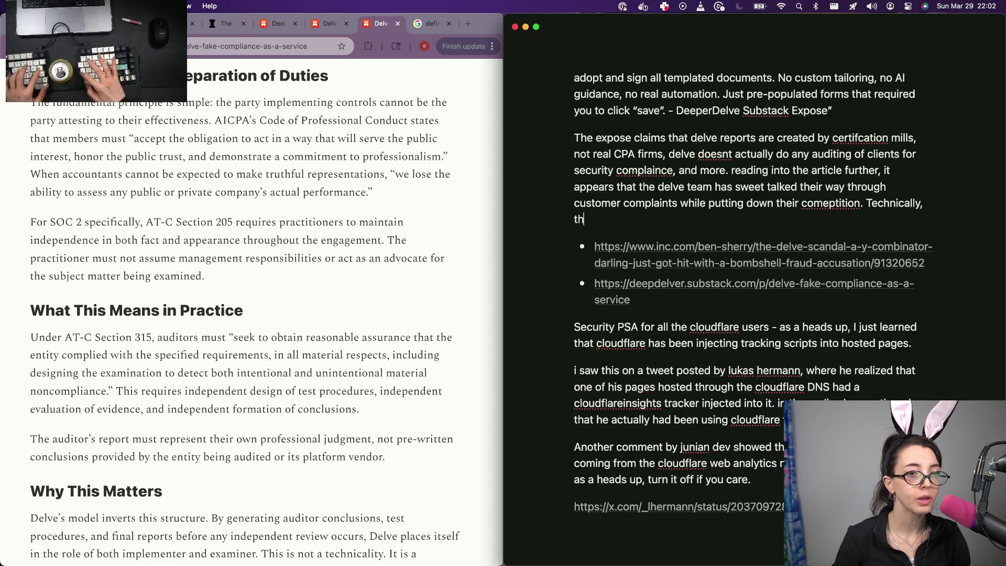
key("BackSpace")
key("BackSpace")
key("BackSpace")
key("BackSpace")
key("BackSpace")
key("BackSpace")
key("BackSpace")
key("BackSpace")
key("BackSpace")
key("BackSpace")
key("BackSpace")
key("BackSpace")
key("BackSpace")
key("Return")
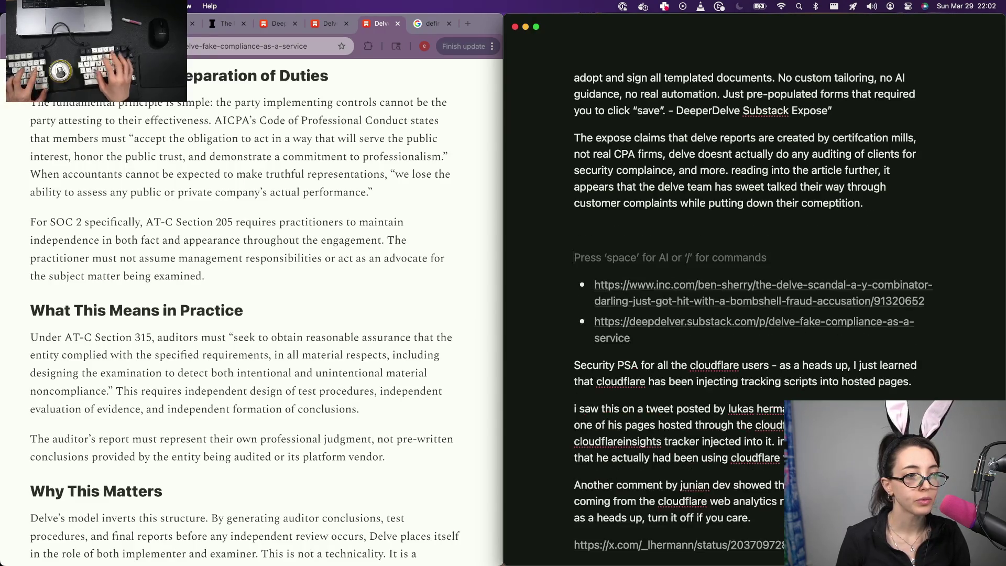
key("BackSpace")
type("Te")
key("BackSpace")
key("BackSpace")
key("BackSpace")
type("y")
key("BackSpace")
key("BackSpace")
key("BackSpace")
key("BackSpace")
type("th")
type("is story is s")
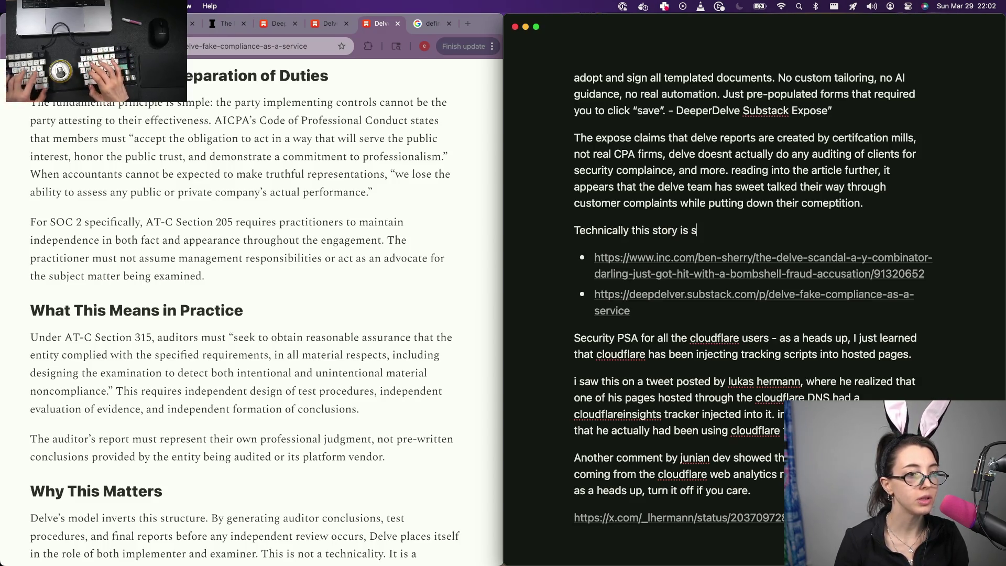
type("till unfolding.")
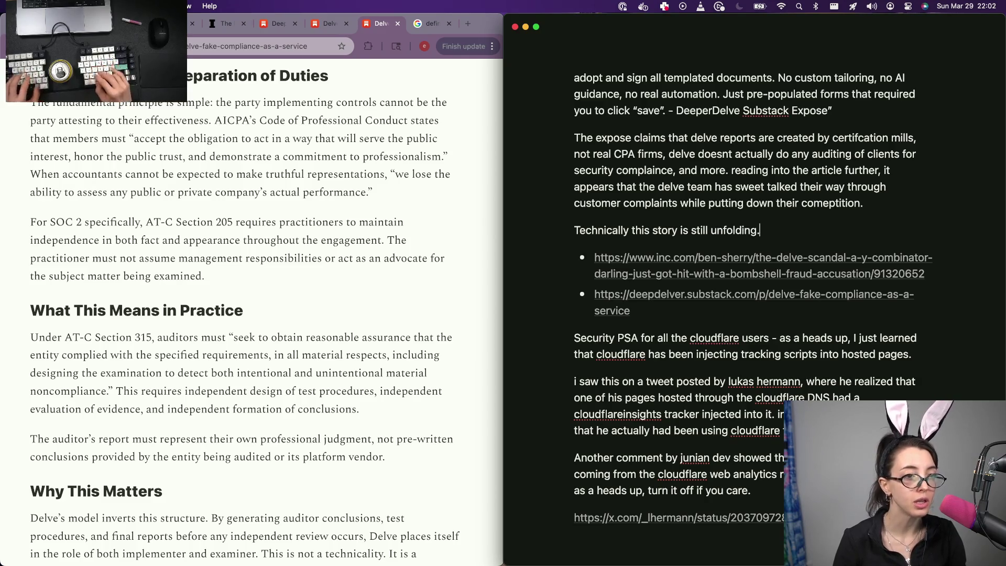
type(" Delve")
type(" has attempted to reply")
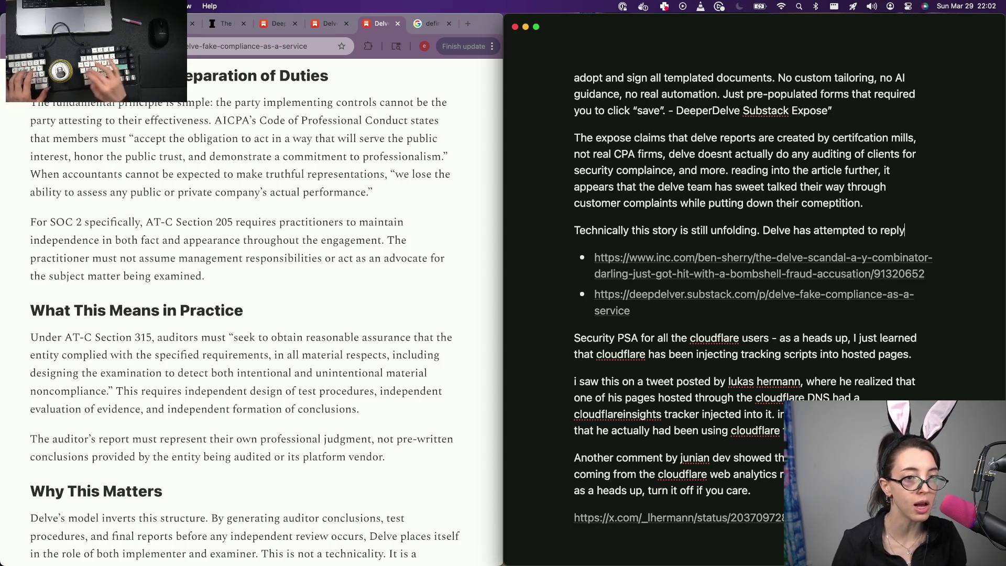
type(", but the call out of the ")
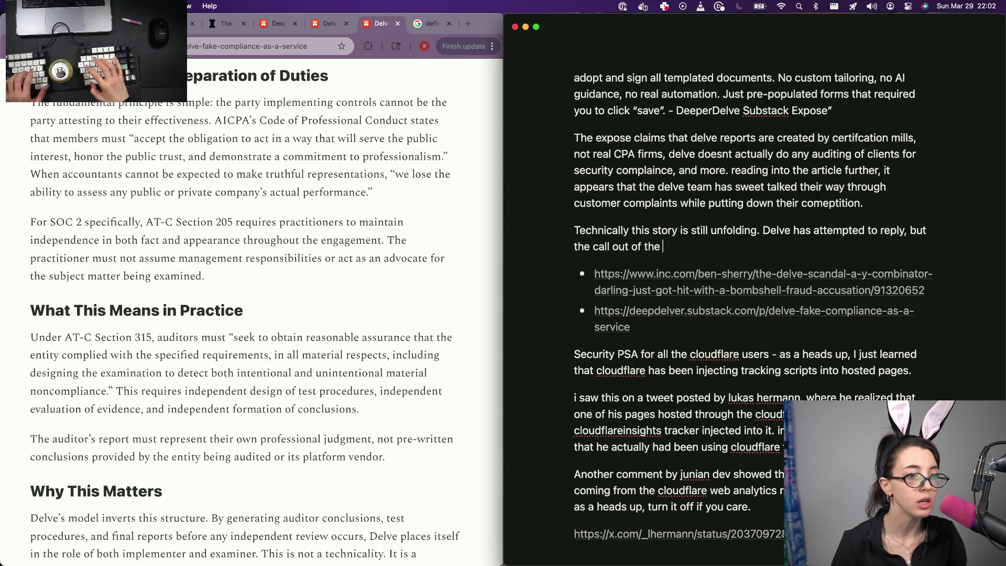
type("stale, reused au")
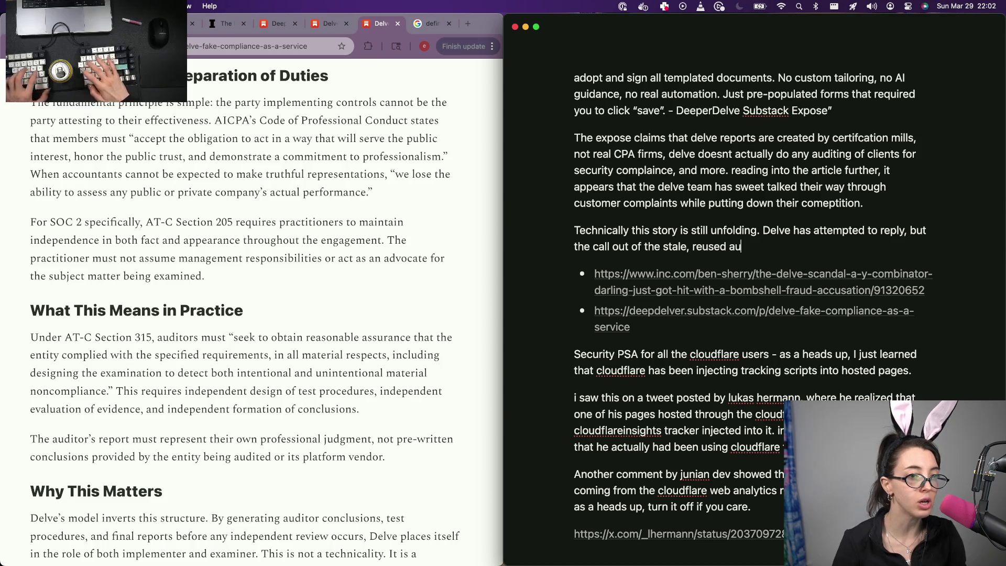
type("dit repo")
type("rts has done enough damage ")
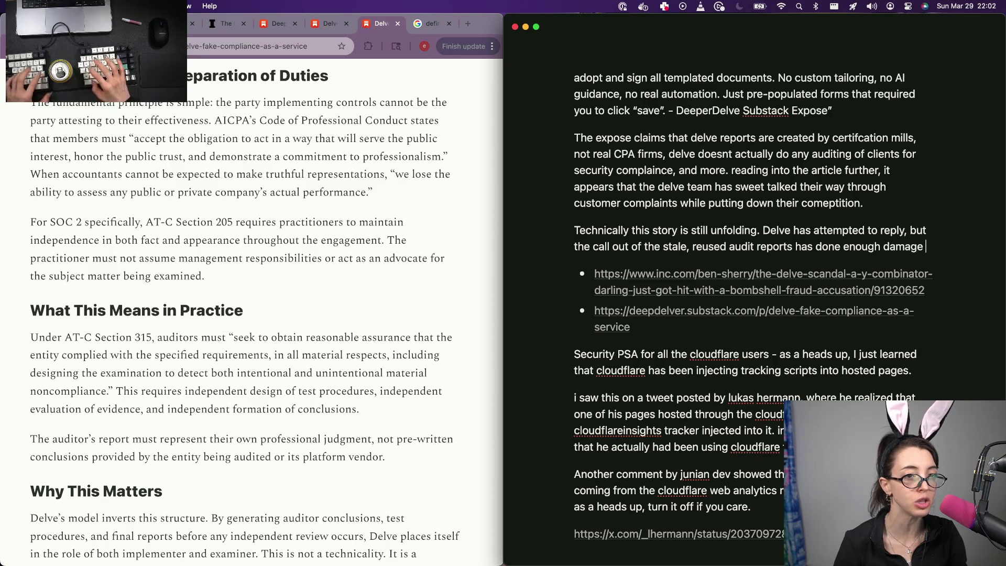
type("to their rep")
key("BackSpace")
key("BackSpace")
type("utation. The exposee")
Write that the exposers already published a follow-up article showing exactly the defaming claims
key("BackSpace")
type("rs ex")
key("BackSpace")
key("BackSpace")
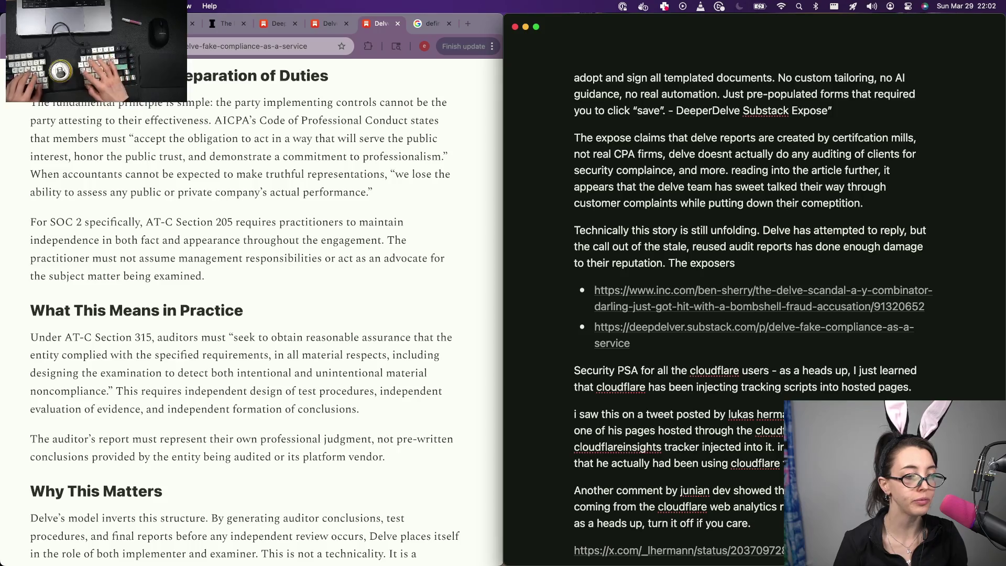
type("publishe d one fooll")
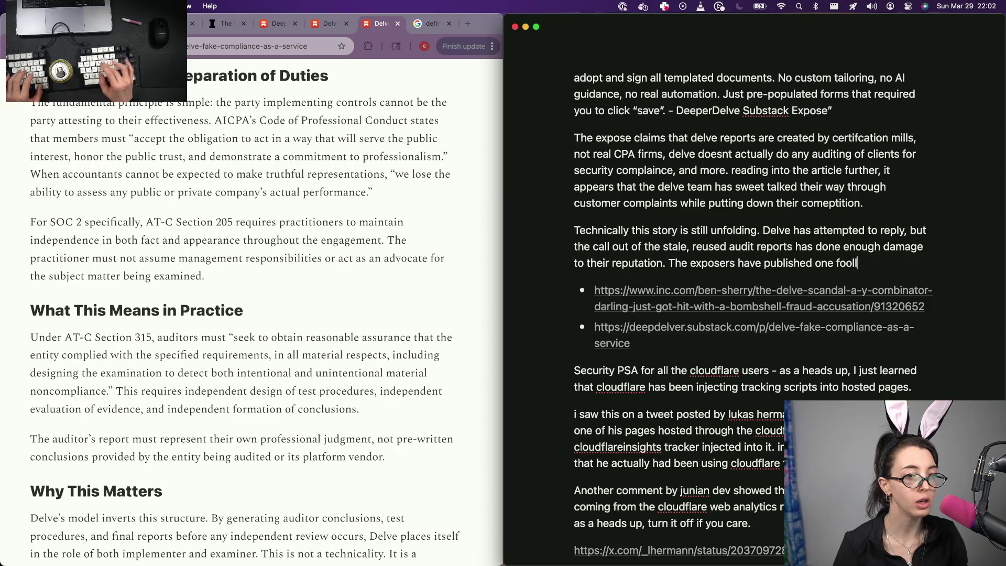
type("low")
key("BackSpace")
type("cle alreadyu,")
key("BackSpace")
key("BackSpace")
type(",")
type("ou wan")
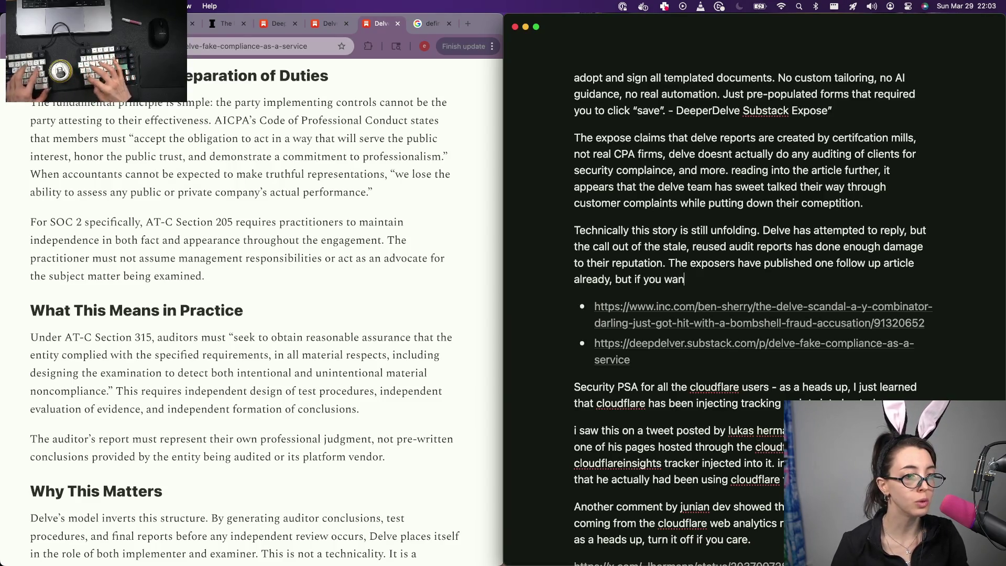
type("bout how exac")
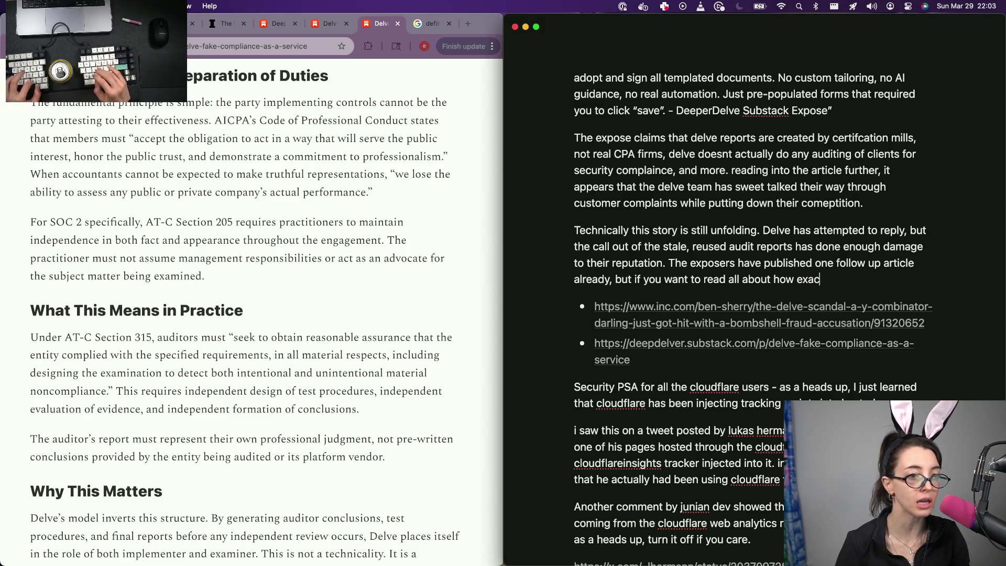
type("tly de")
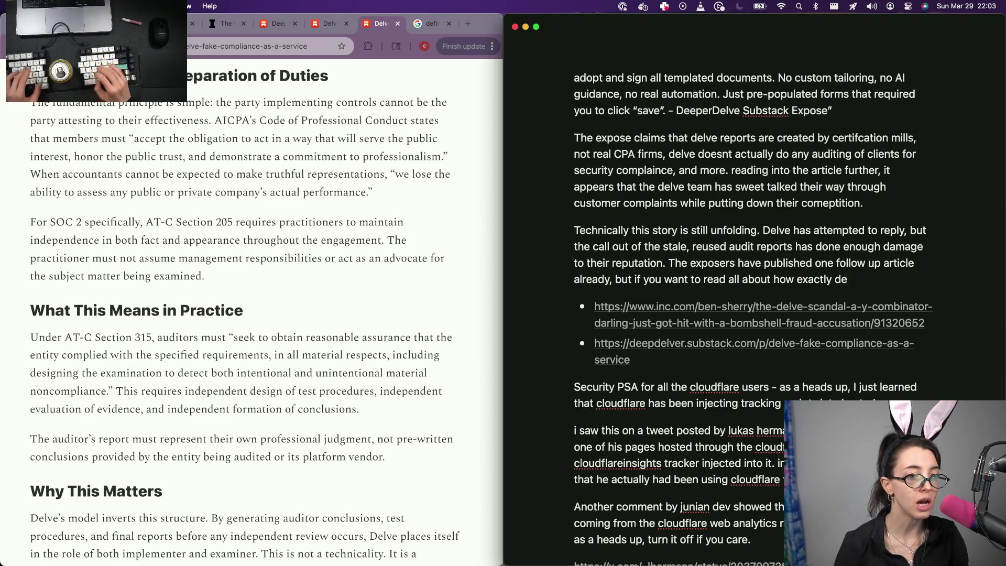
type(" exposed to potential")
key("BackSpace")
type("efaming thei")
type("sto")
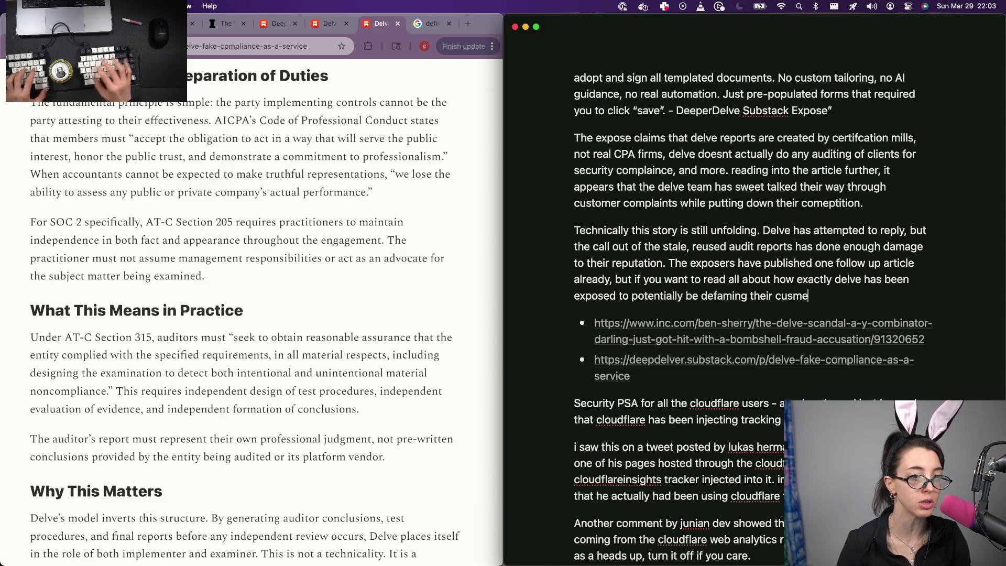
type("mers, check out the ")
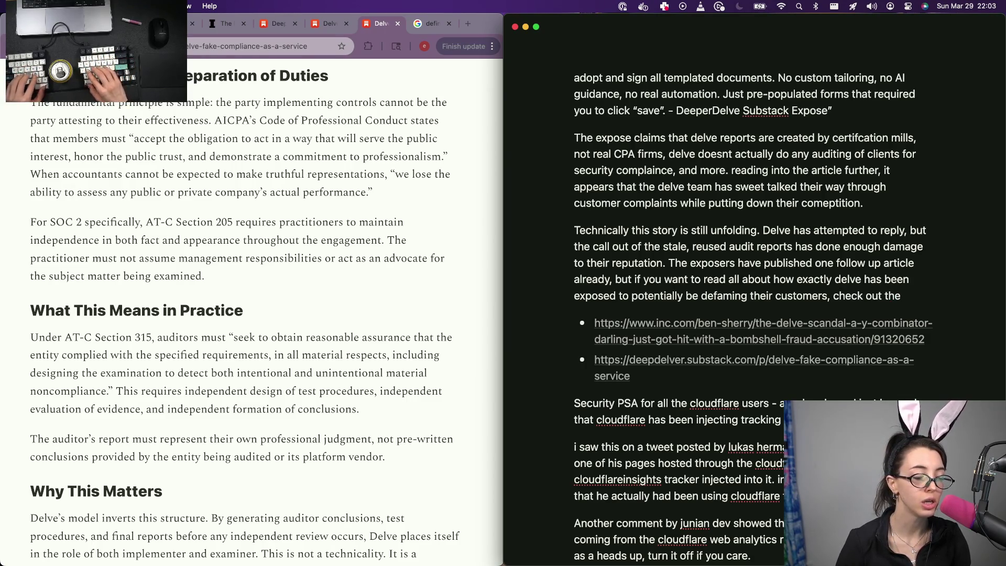
type("substack article in")
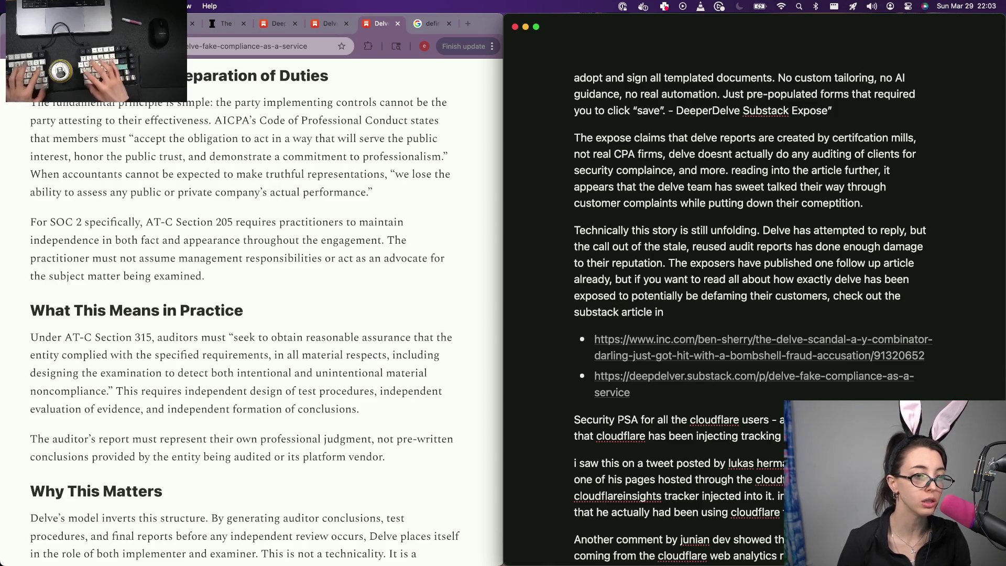
type("I inl")
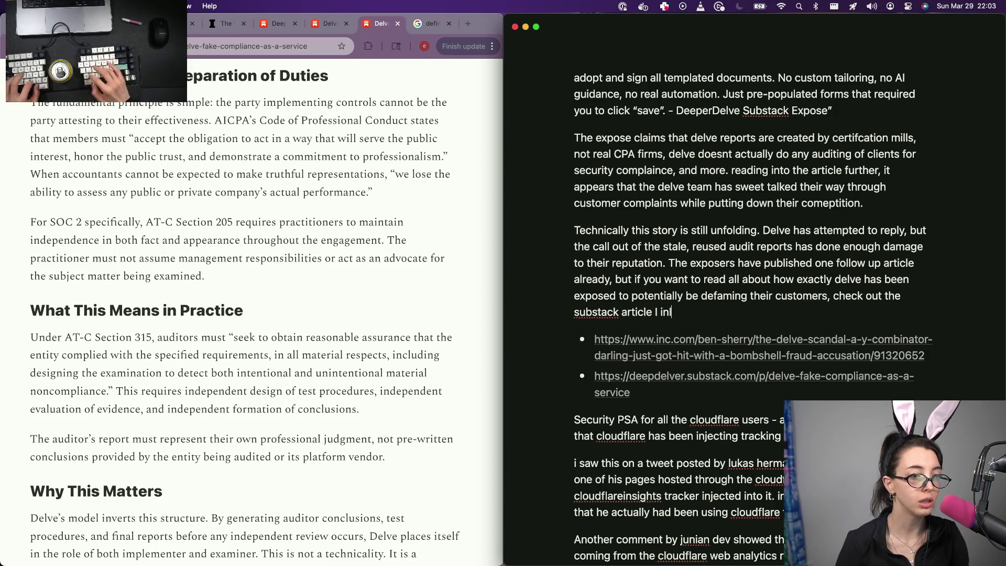
key("BackSpace")
type("cluded in the")
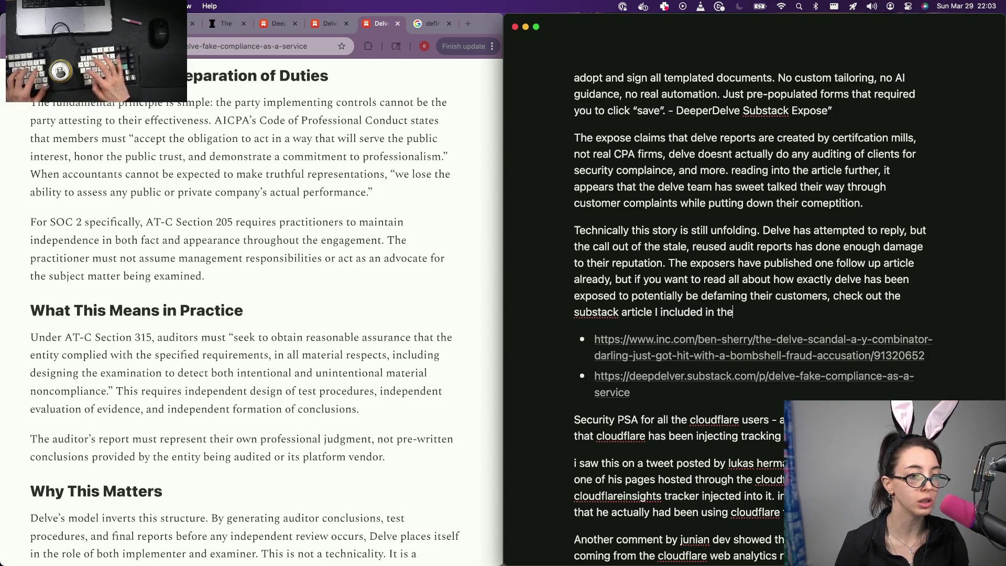
type("ion.")
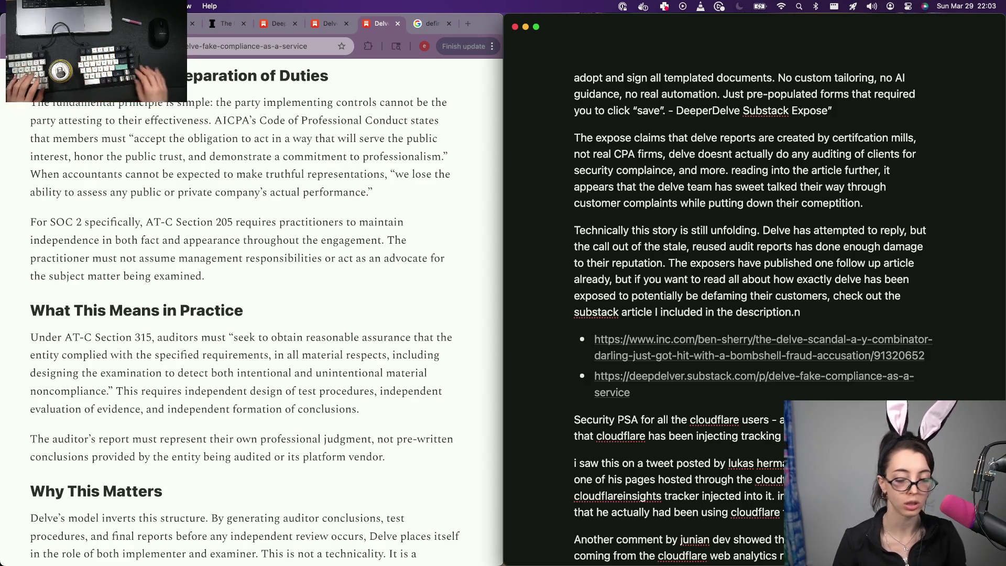
Return to the top of the script page to write in the empty line there
key("super+Up")
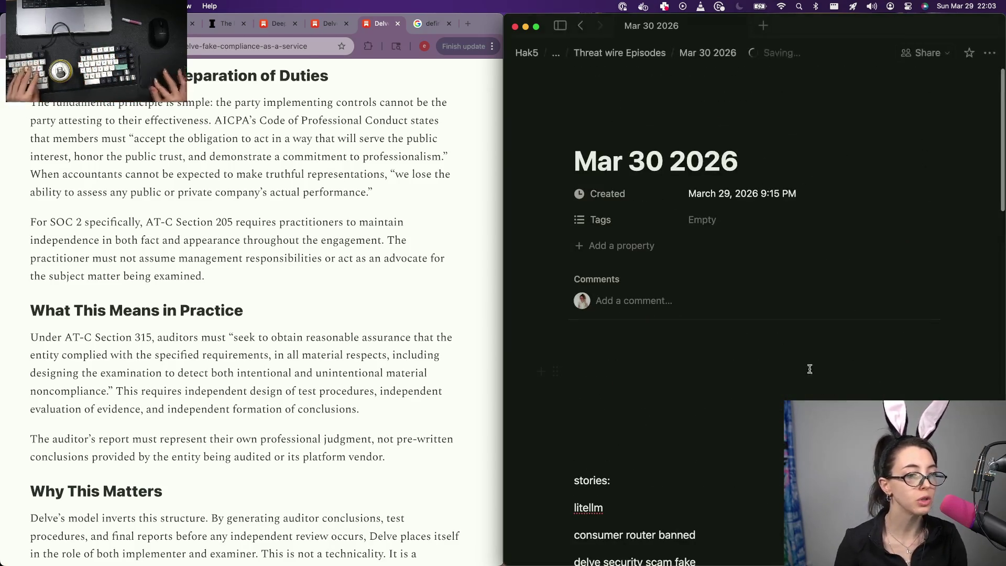
left_click(753, 366)
type("Thumbnail: Fake soc 2")
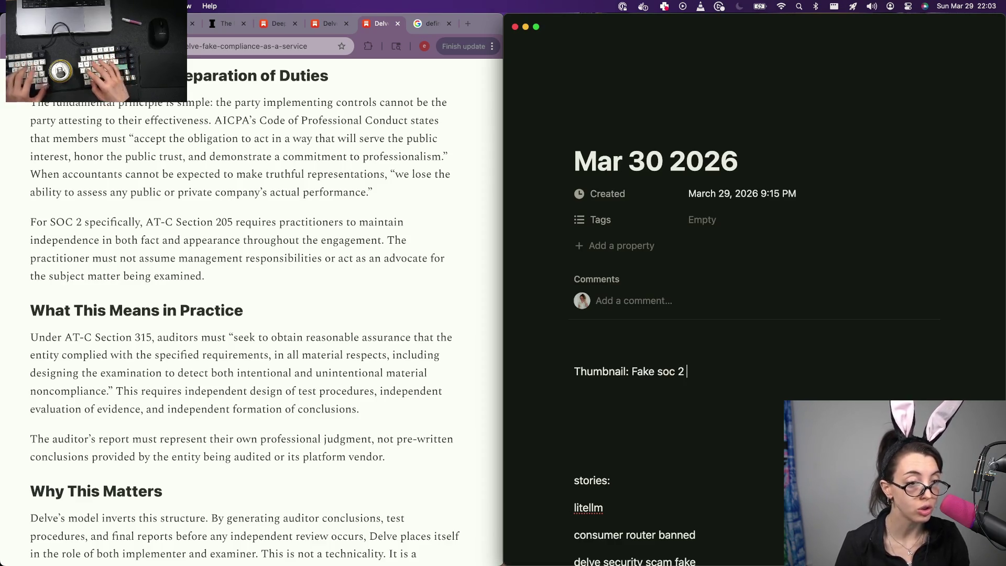
type("SOC")
Write the line 'Thumbnail: Fake SOC 2 Certs' and move to the empty line above it
key("BackSpace")
type("2")
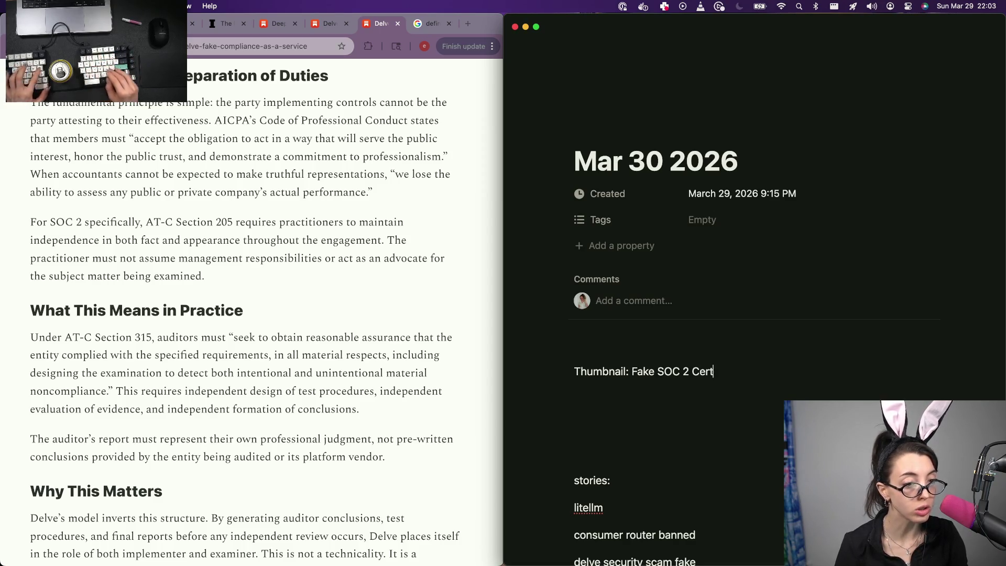
key("Up")
type("0")
key("BackSpace")
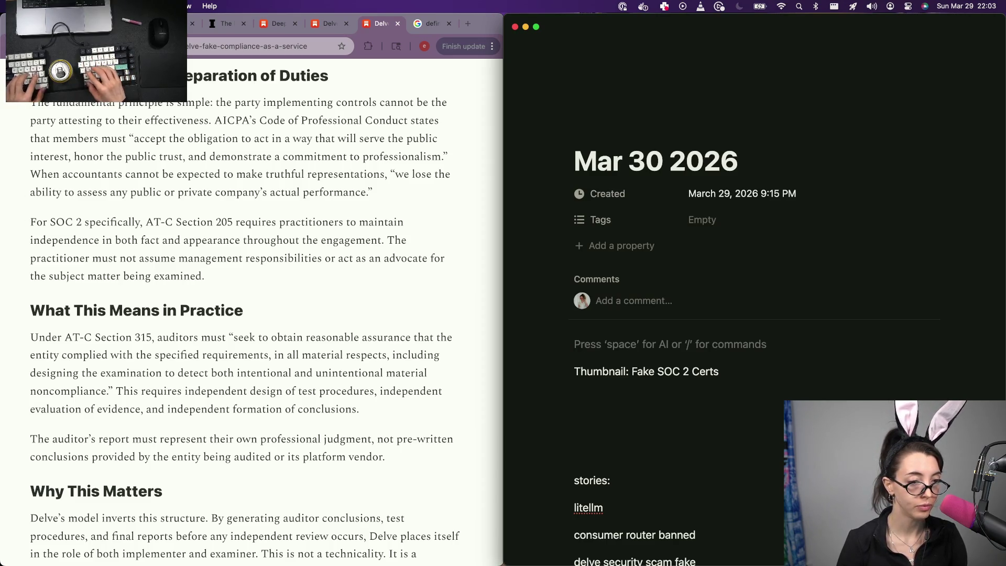
type("Titl")
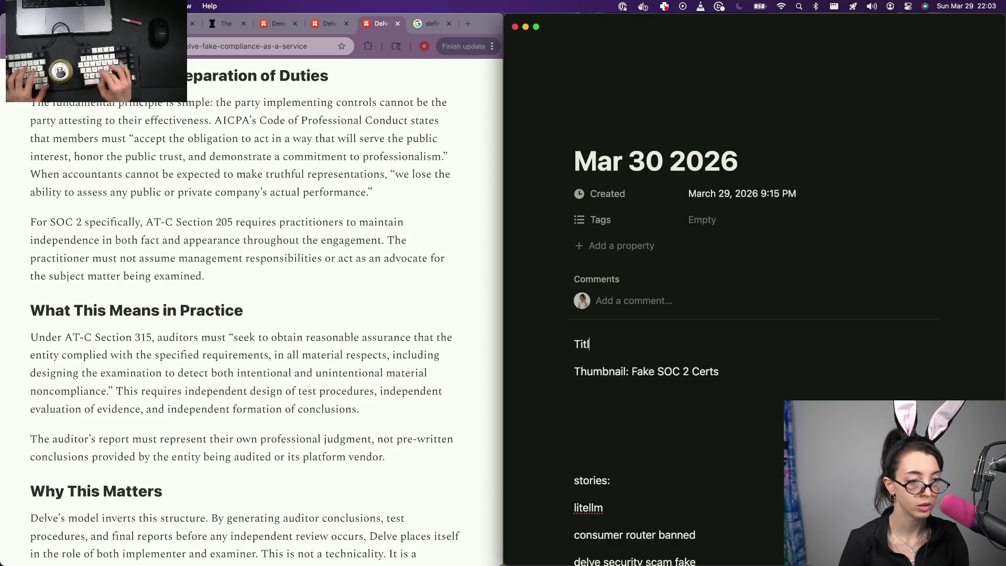
type("e: Del")
Write 'Title: Delve LIES about Compliance - Threat Wire' above the thumbnail line
key("BackSpace")
type("LIES about Complai")
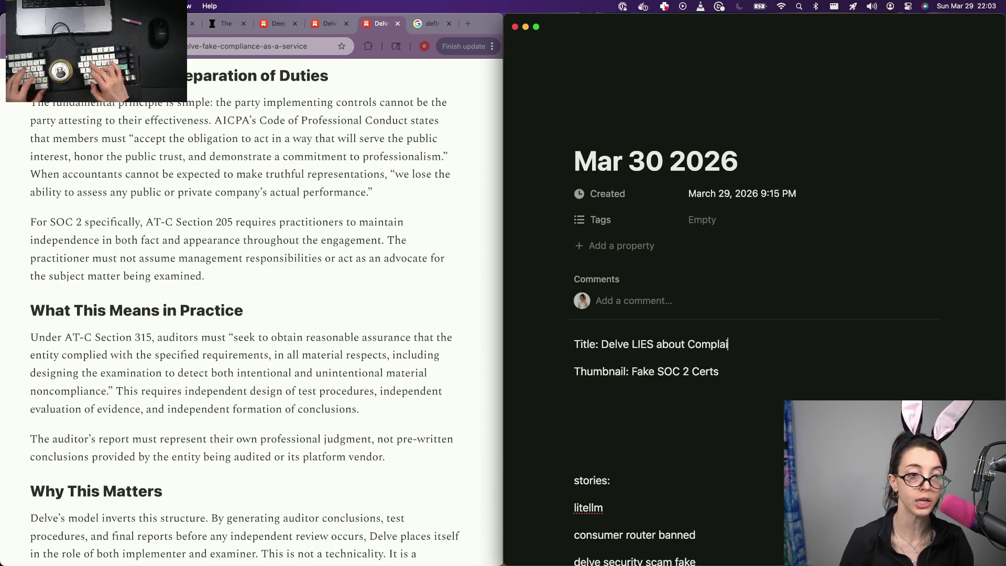
type("n")
key("BackSpace")
key("BackSpace")
key("BackSpace")
type("iance - Threat WW")
key("BackSpace")
type("ire")
key("Down")
type("\\")
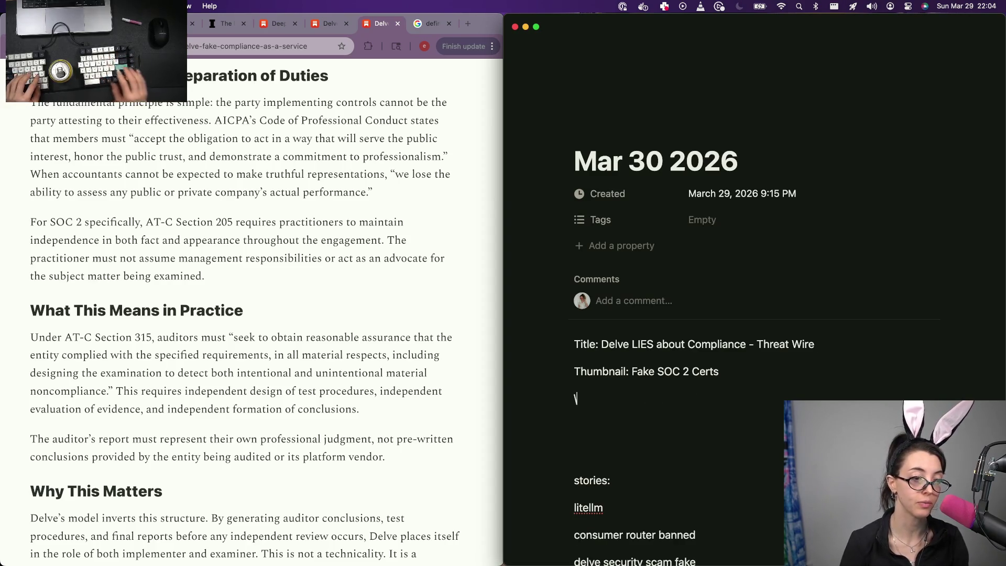
key("BackSpace")
left_click(315, 46)
scroll(685, 293, "down", 10)
scroll(685, 292, "down", 5)
scroll(684, 293, "up", 5)
scroll(676, 314, "down", 6)
Add a 'CloudFlare Secret Analytics' heading as a plain paragraph below the Delve link list
left_click(666, 345)
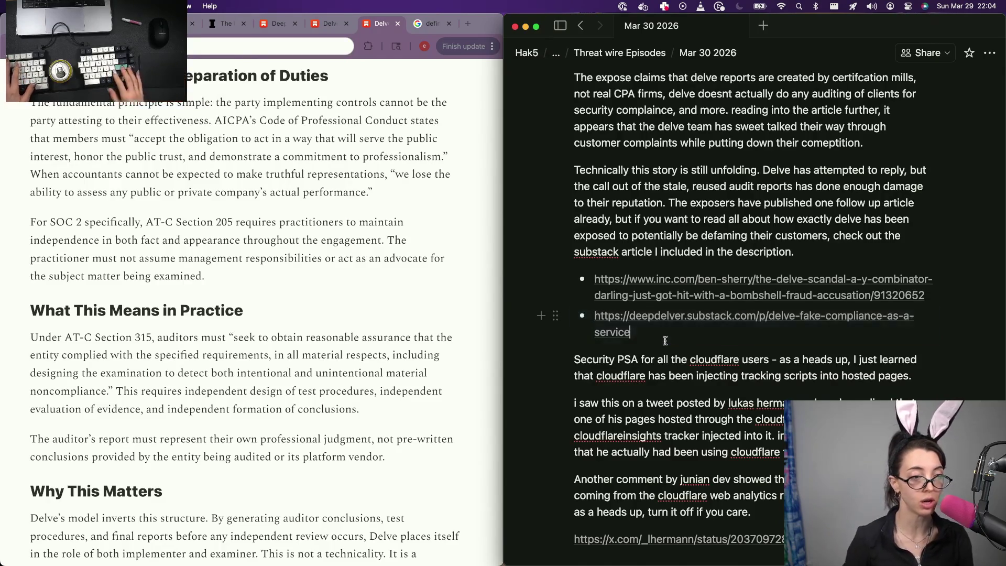
key("Return")
key("Return")
key("Return")
key("Up")
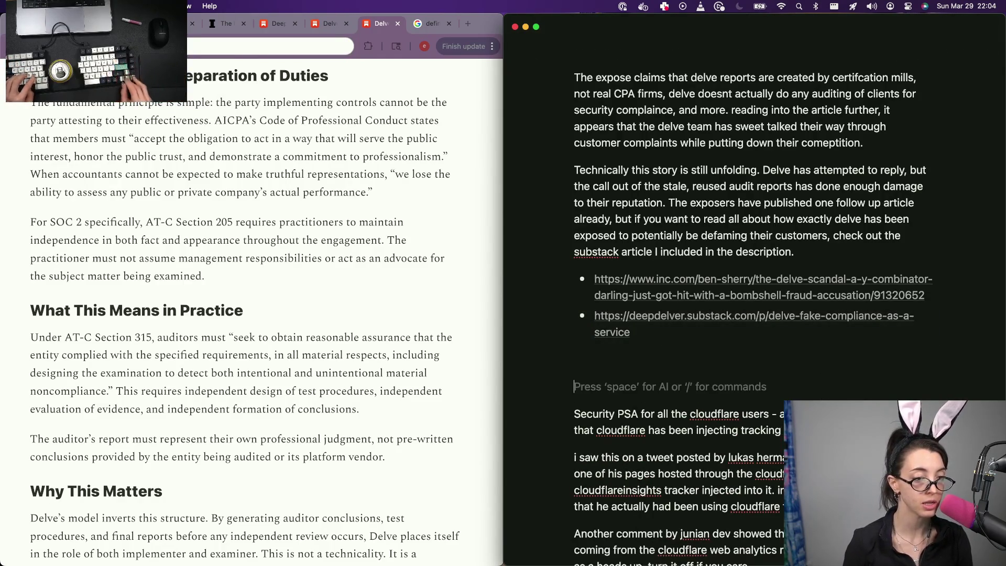
key("Return")
type("CloudFlare add")
key("BackSpace")
key("BackSpace")
key("BackSpace")
type("S")
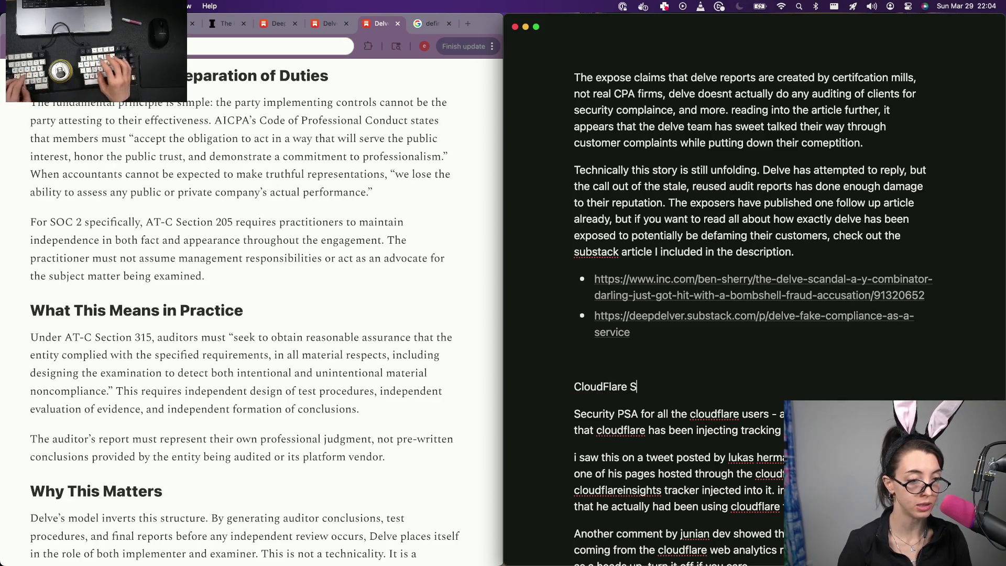
type("ecret Tracking")
key("BackSpace")
key("BackSpace")
key("BackSpace")
key("BackSpace")
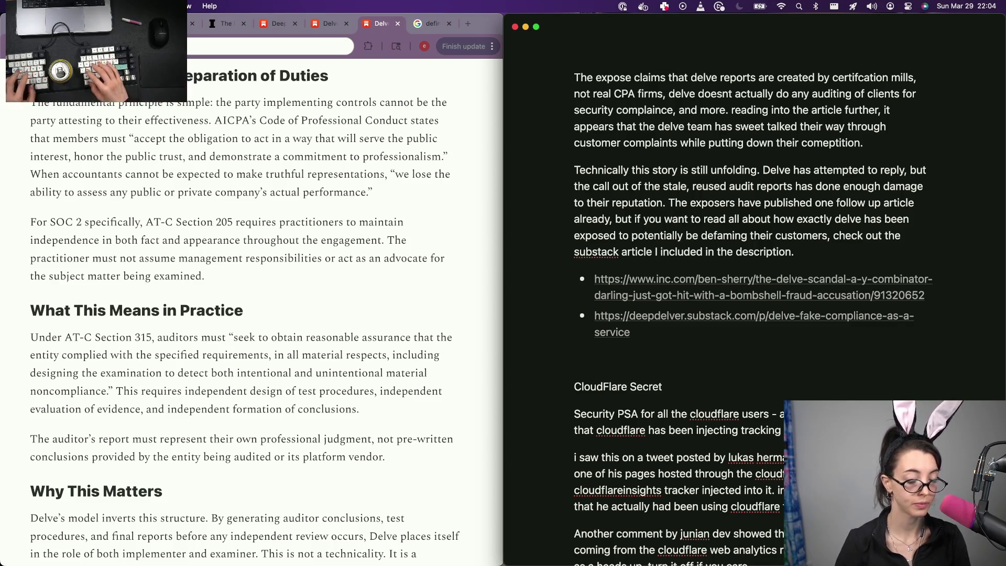
type("naluyytics")
left_click(299, 275)
scroll(299, 275, "down", 3)
Close the extra Delve article and 'define darvo' tabs, read to Selin's Report Generator, return to Notion
key("super+w")
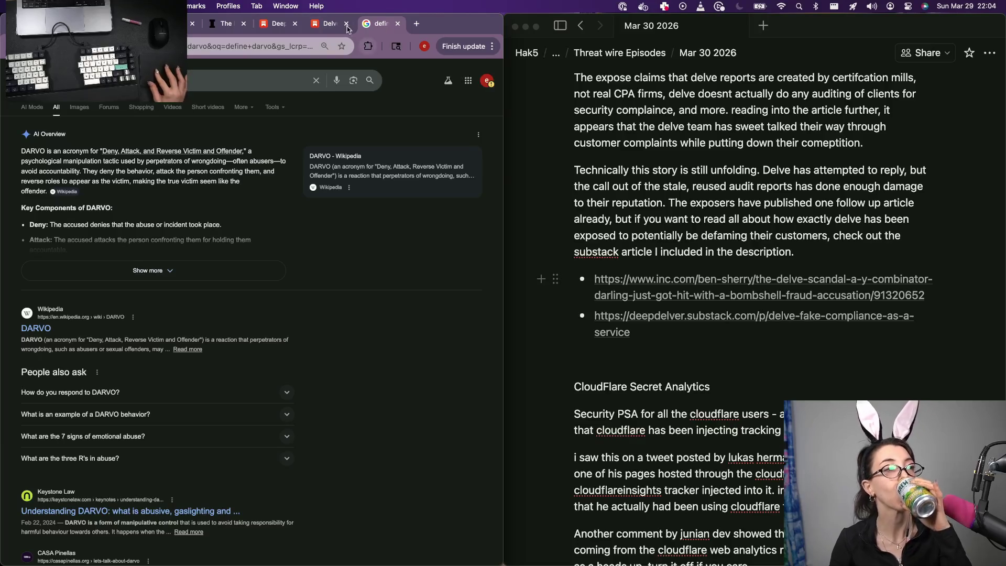
left_click(397, 23)
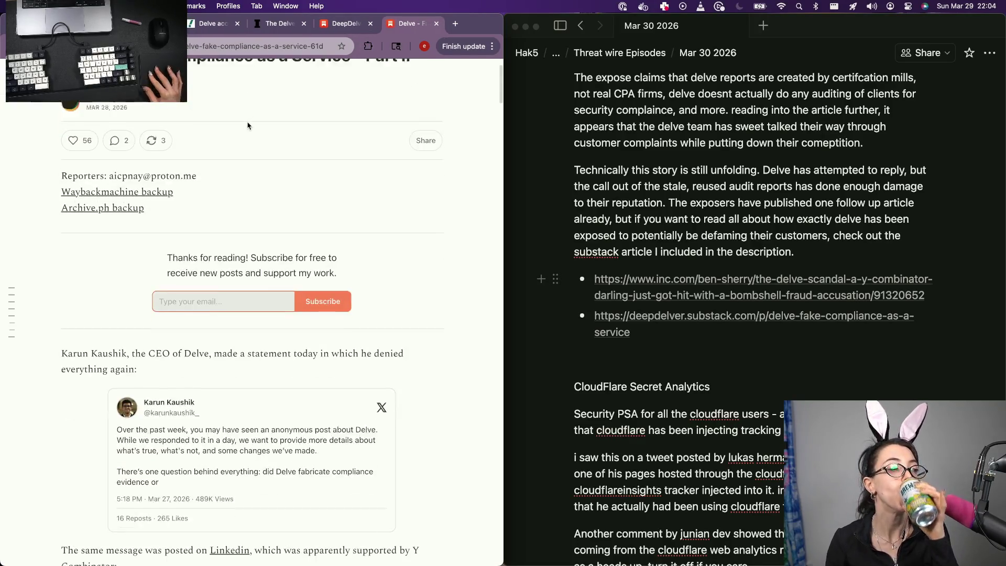
scroll(248, 126, "down", 2)
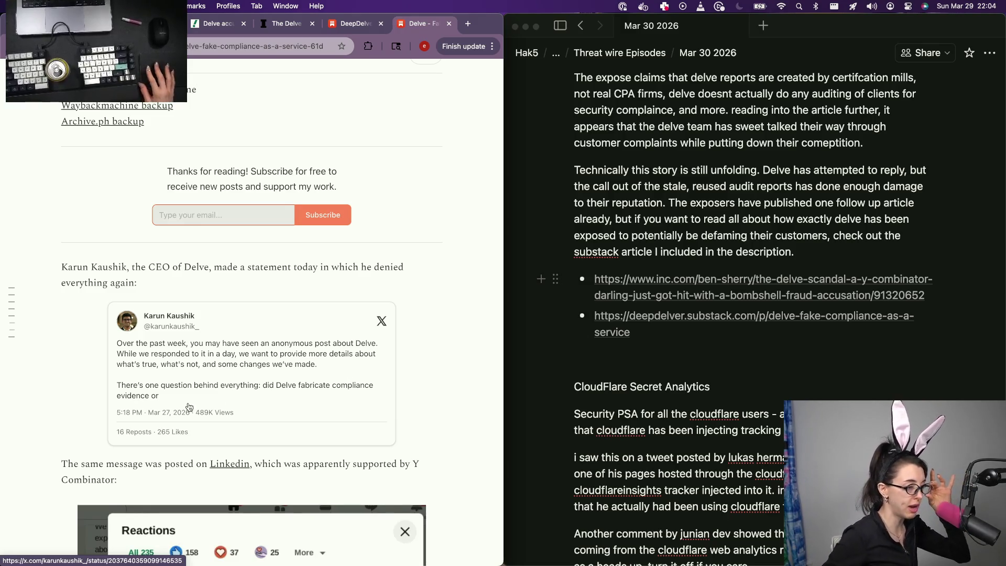
scroll(189, 408, "down", 2)
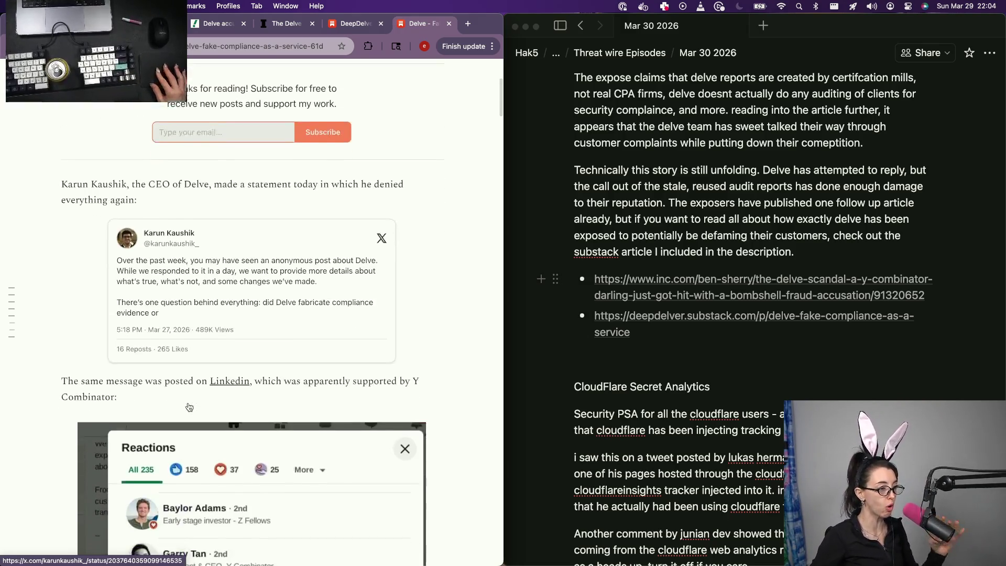
scroll(189, 407, "down", 1)
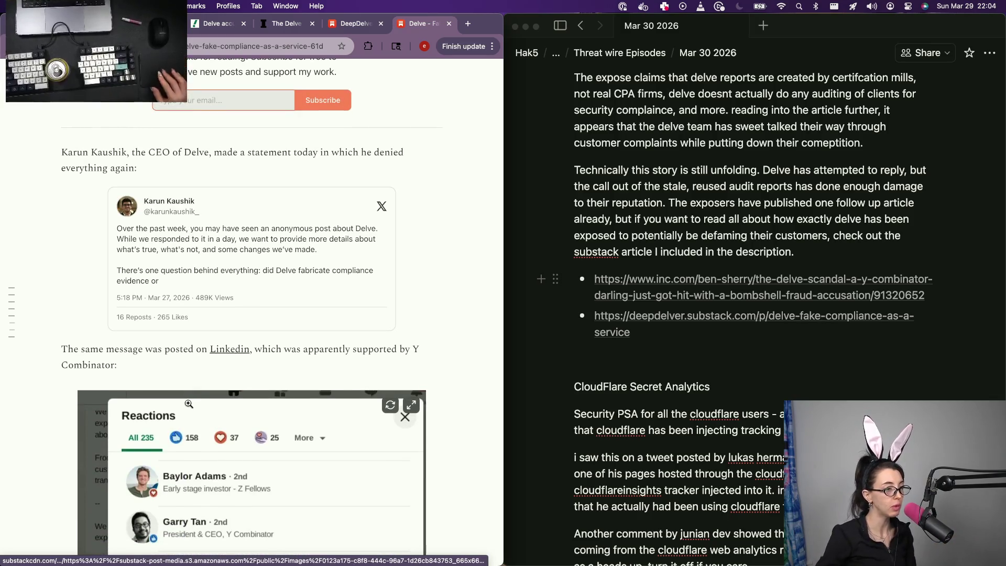
scroll(188, 405, "down", 5)
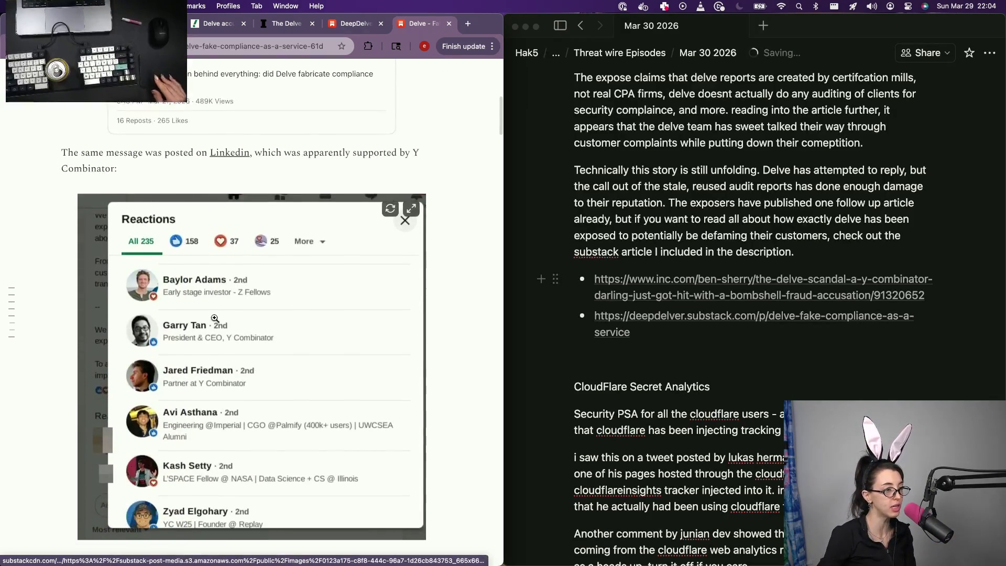
scroll(215, 319, "down", 3)
scroll(215, 318, "down", 1)
scroll(215, 322, "down", 3)
scroll(215, 325, "down", 1)
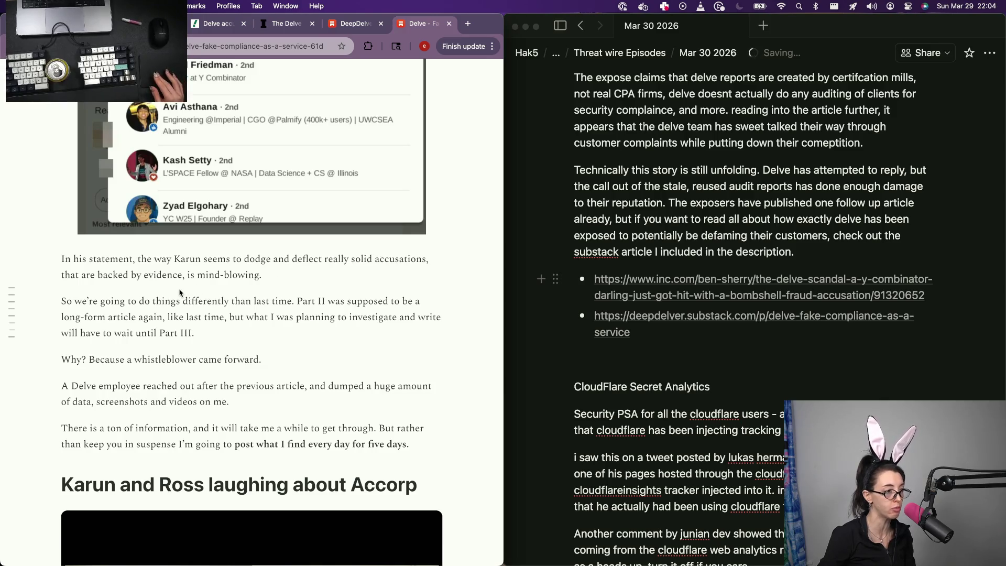
scroll(179, 292, "down", 1)
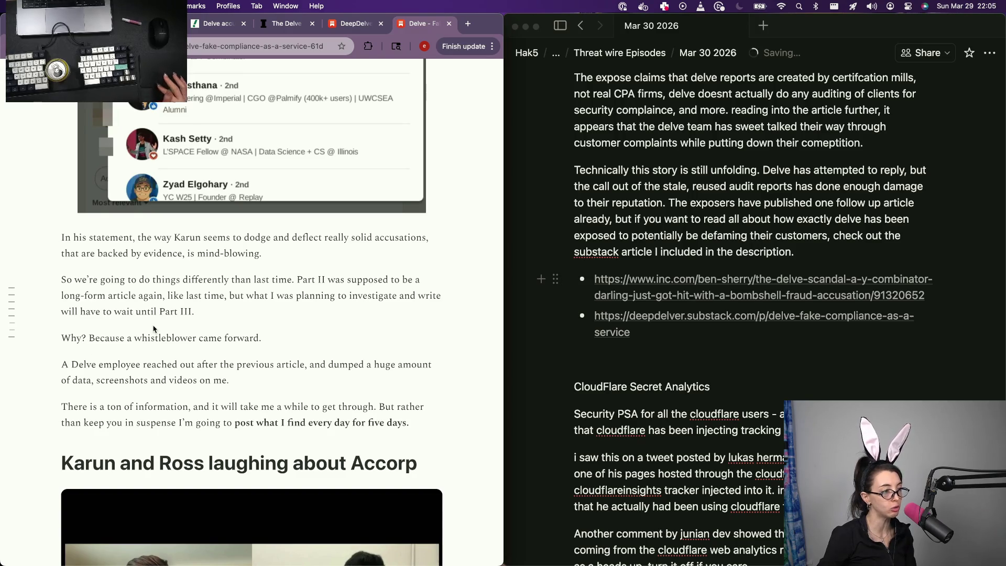
scroll(158, 329, "down", 1)
scroll(169, 331, "down", 2)
scroll(234, 279, "down", 1)
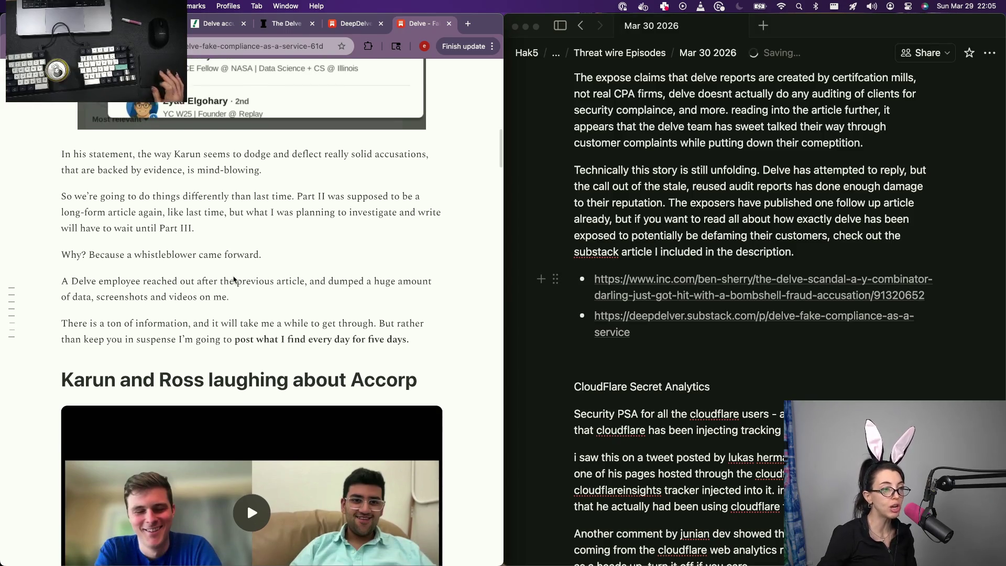
scroll(234, 279, "down", 4)
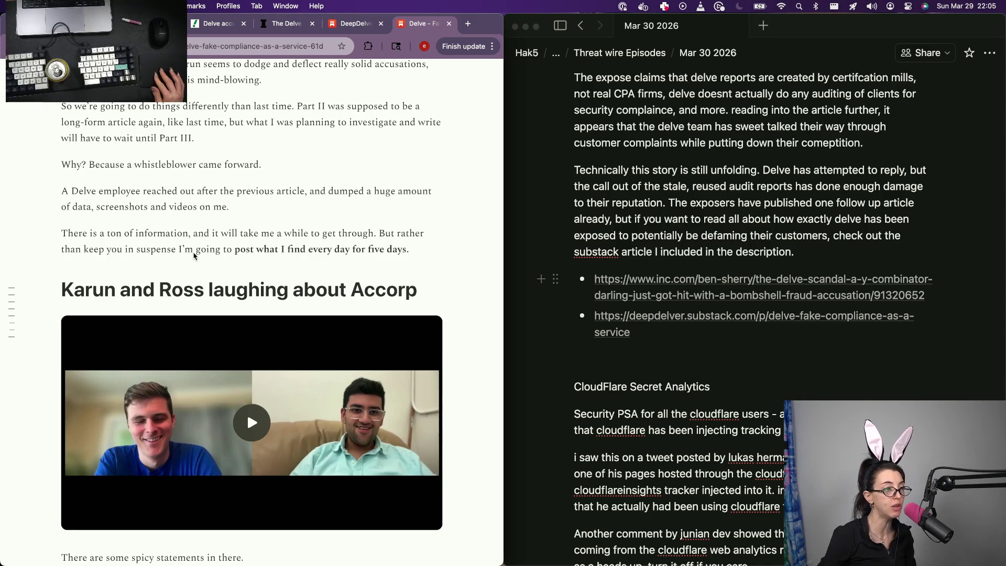
scroll(251, 238, "down", 2)
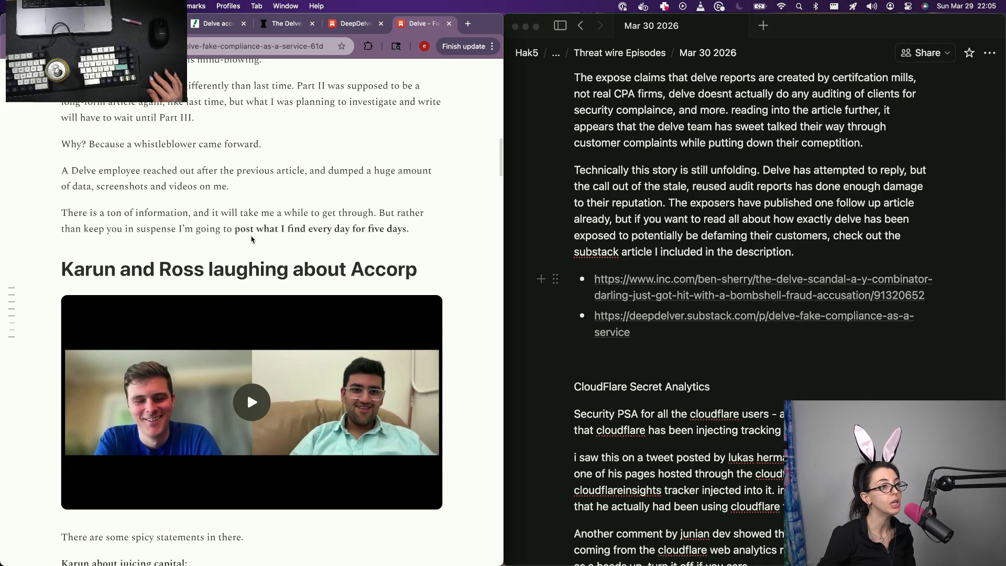
scroll(241, 242, "down", 3)
scroll(191, 287, "down", 5)
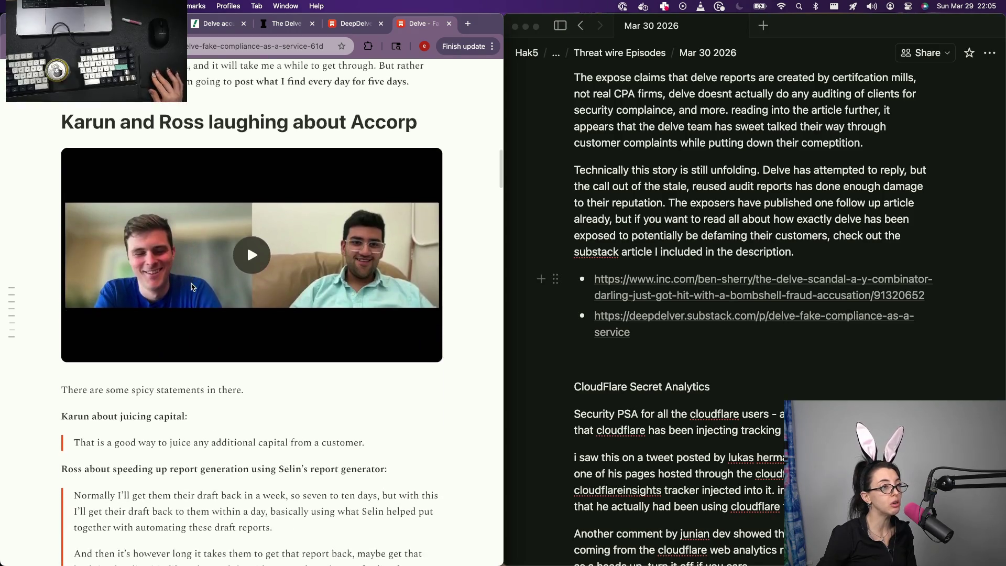
scroll(190, 287, "down", 2)
scroll(191, 287, "down", 2)
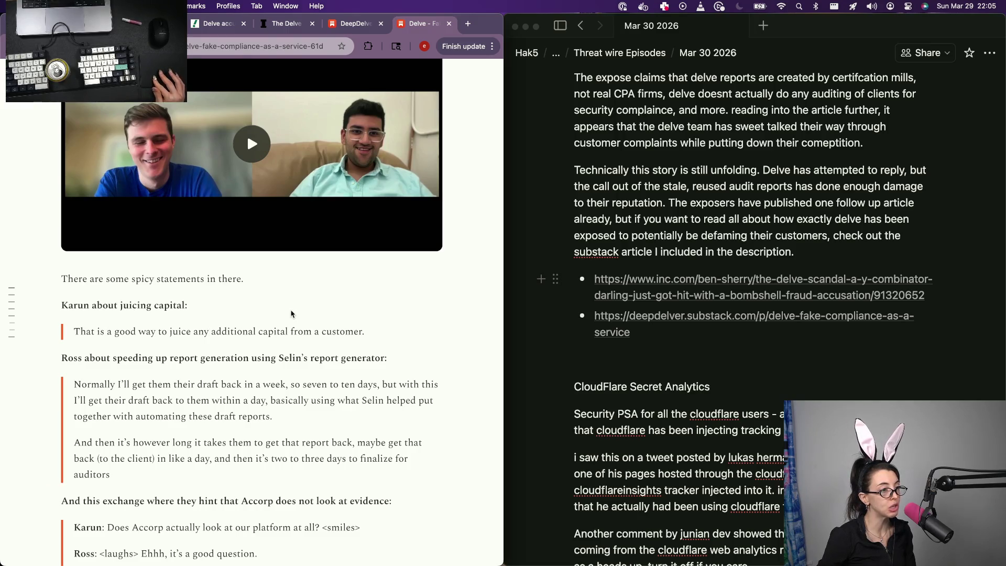
scroll(263, 320, "down", 2)
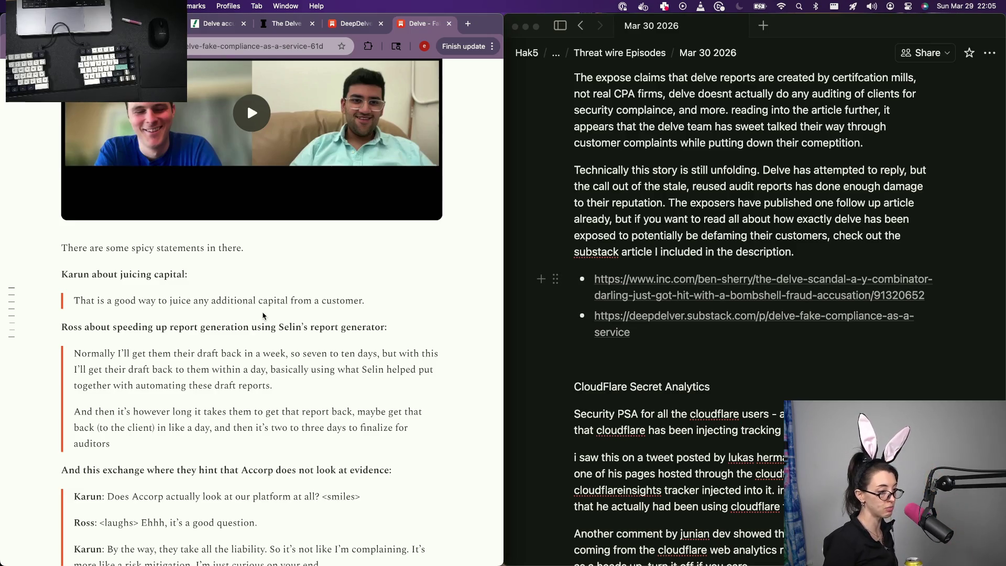
scroll(262, 316, "down", 5)
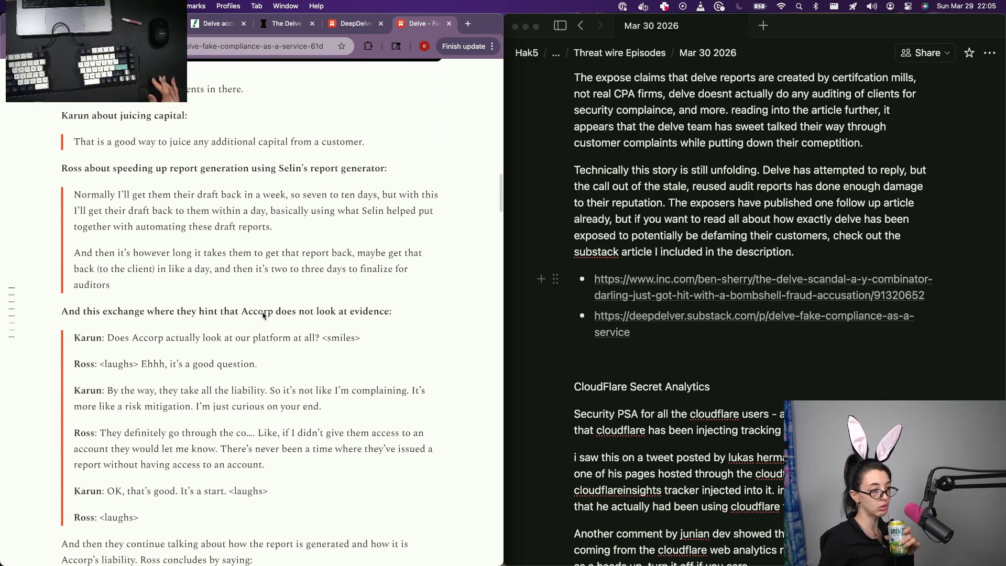
scroll(262, 316, "down", 1)
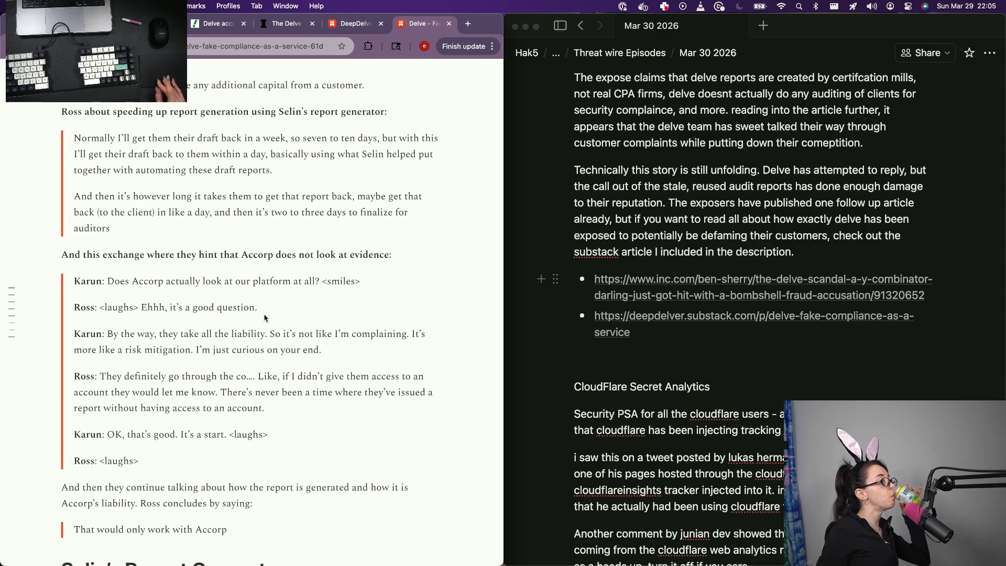
scroll(264, 317, "down", 2)
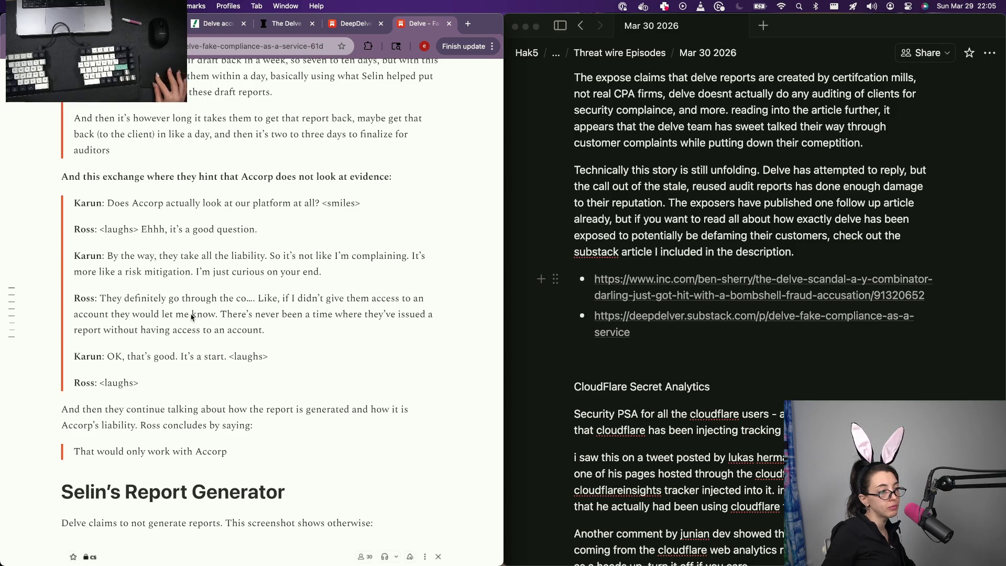
scroll(105, 359, "down", 2)
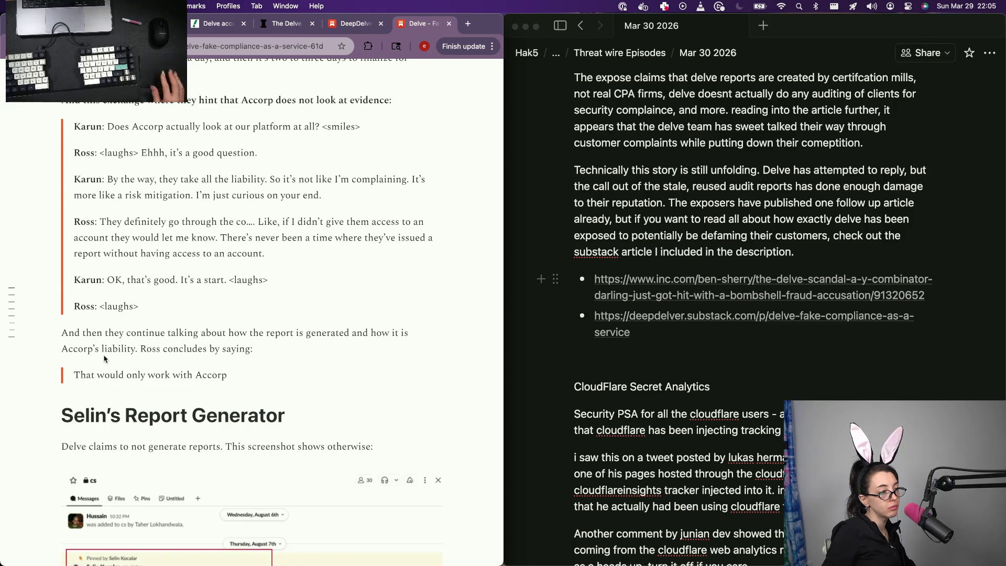
scroll(105, 358, "down", 6)
scroll(104, 300, "up", 4)
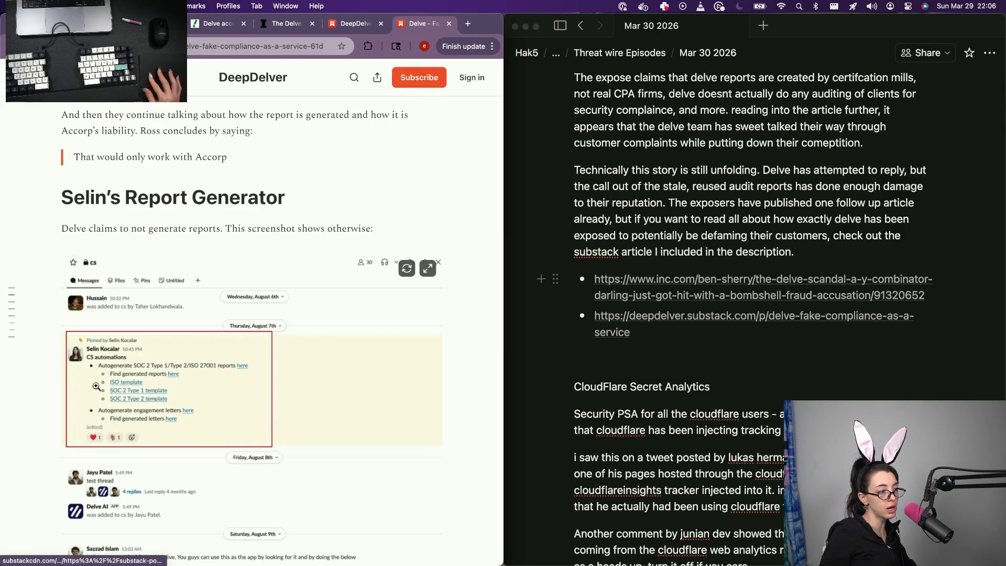
scroll(92, 370, "up", 2)
scroll(92, 370, "up", 2)
scroll(95, 361, "down", 1)
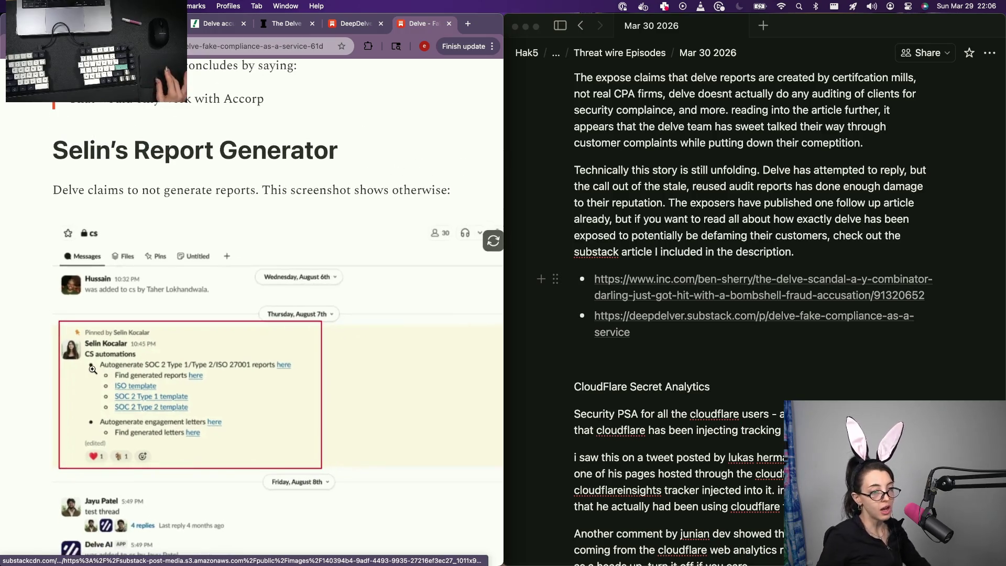
left_click(778, 265)
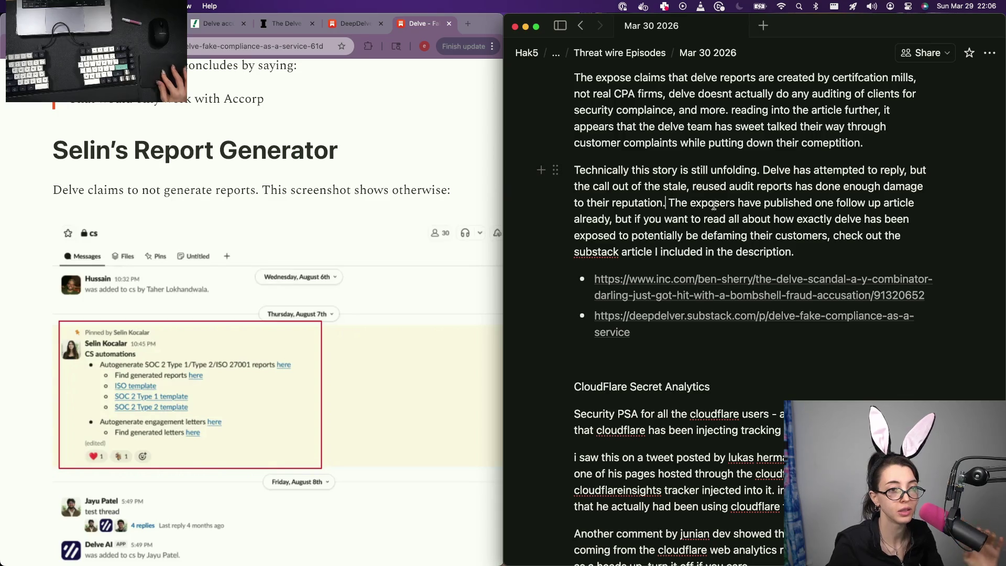
Trim the text after 'already' and leave empty paragraphs for new text below it
key("alt+shift+Right")
key("BackSpace")
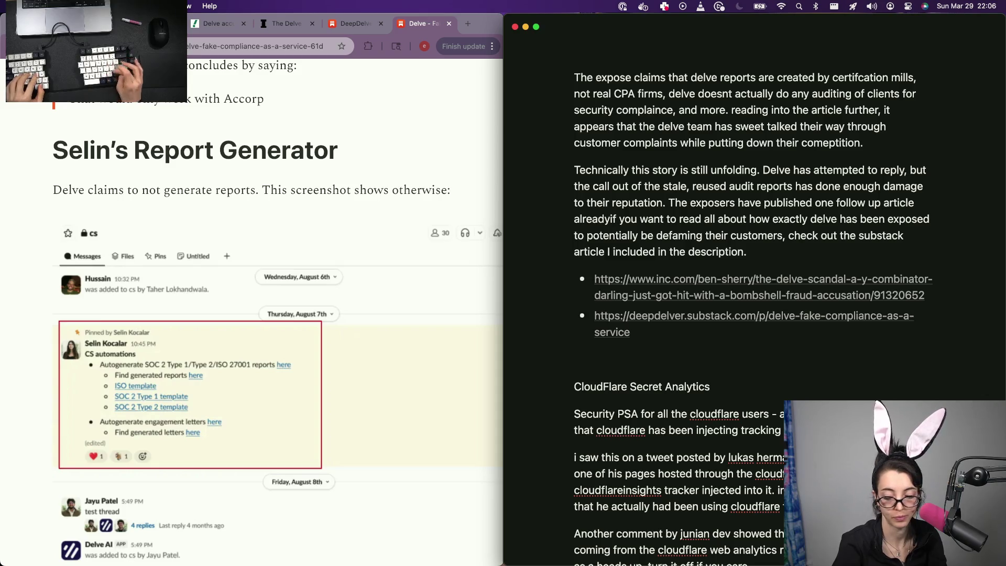
key("BackSpace")
key("BackSpace")
type(".")
key("Return")
key("super+z")
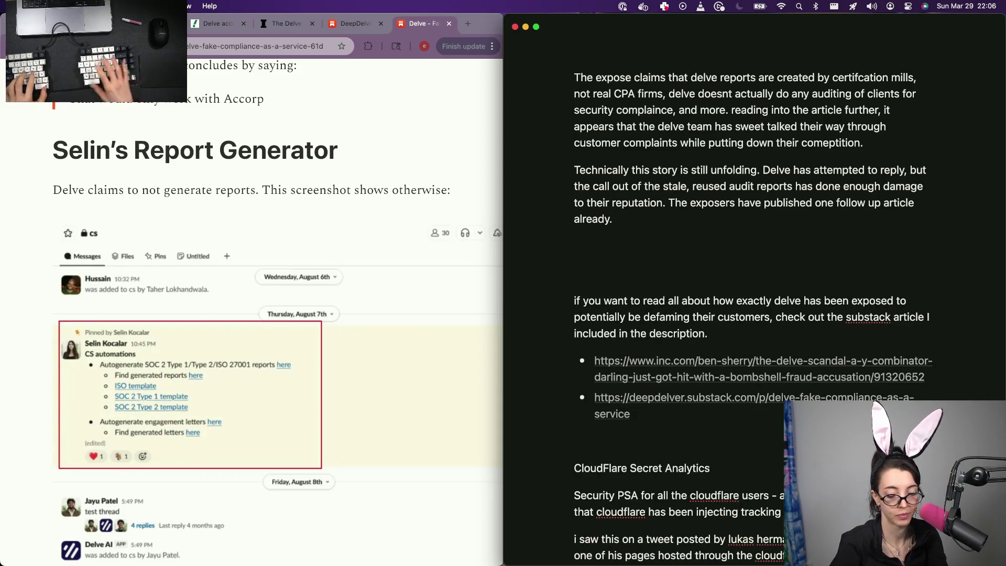
key("BackSpace")
key("BackSpace")
key("BackSpace")
key("BackSpace")
key("Return")
key("Return")
type("A DE")
key("BackSpace")
key("BackSpace")
key("BackSpace")
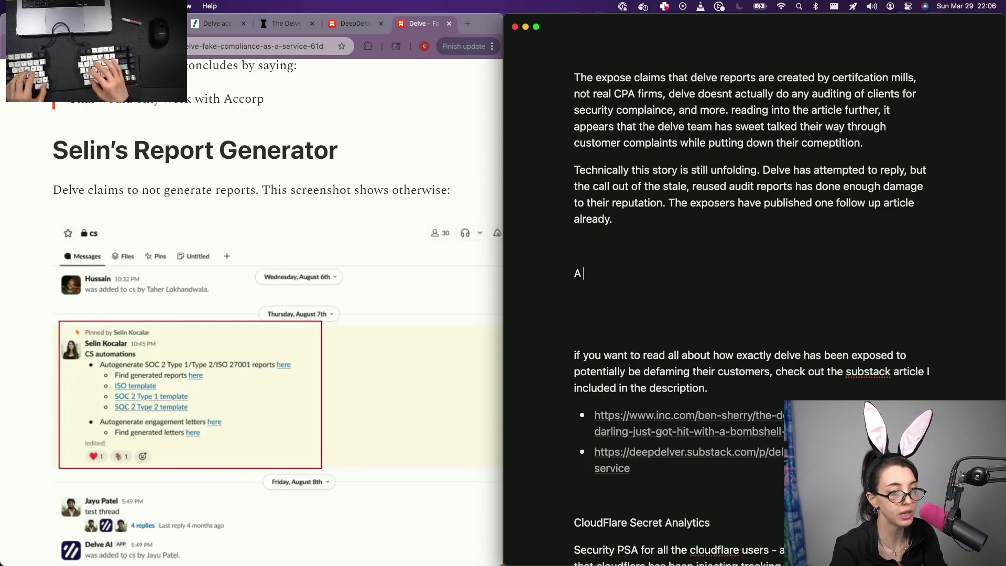
type("n employ")
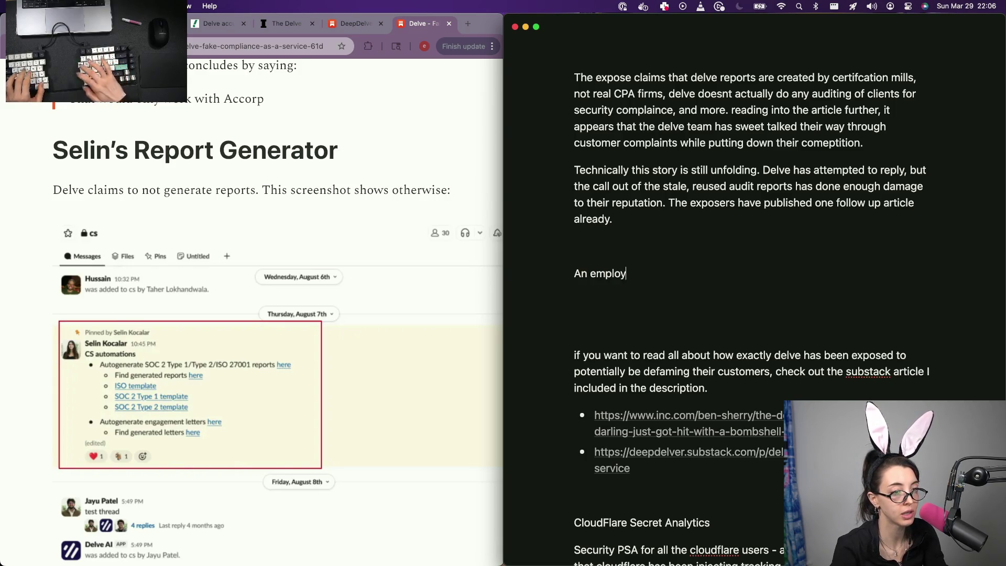
type("ee of delve stepped forward with ")
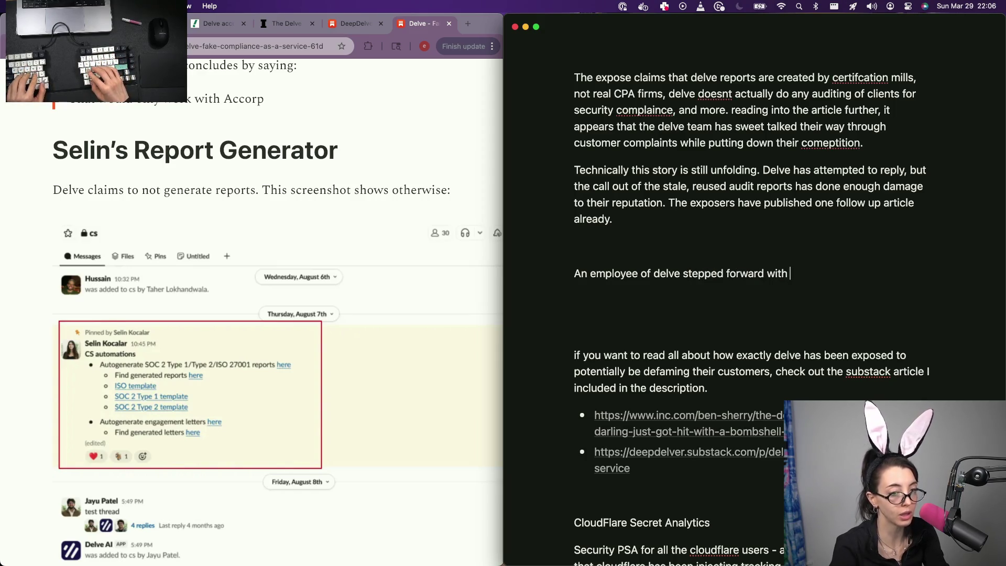
type("more dat")
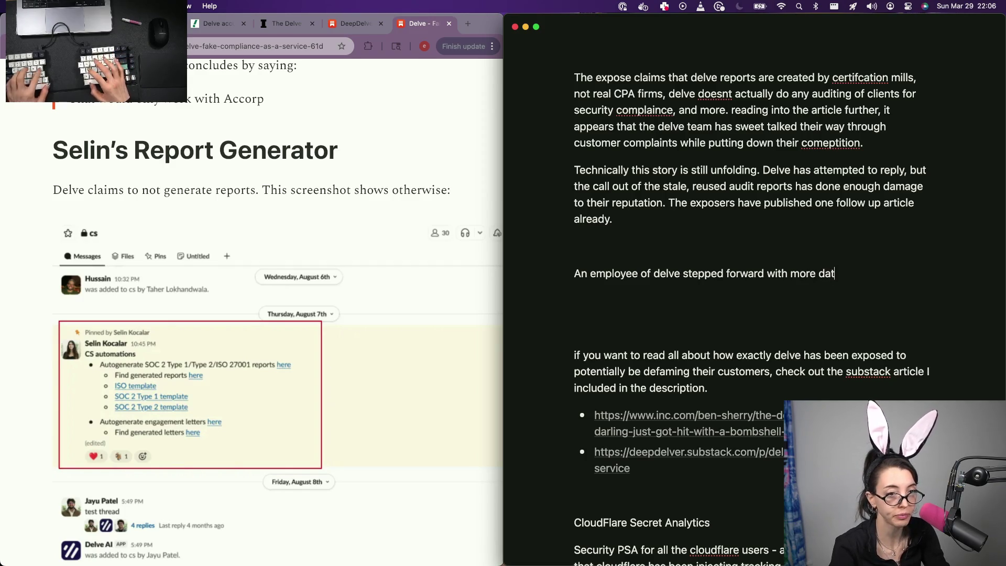
type("a backing up ")
type("caims")
Write the employee's follow-up evidence sentence about claims and split 'The exposers' sentence into its own paragraph
key("BackSpace")
key("BackSpace")
key("BackSpace")
type("lakm")
key("BackSpace")
key("BackSpace")
type("ims about")
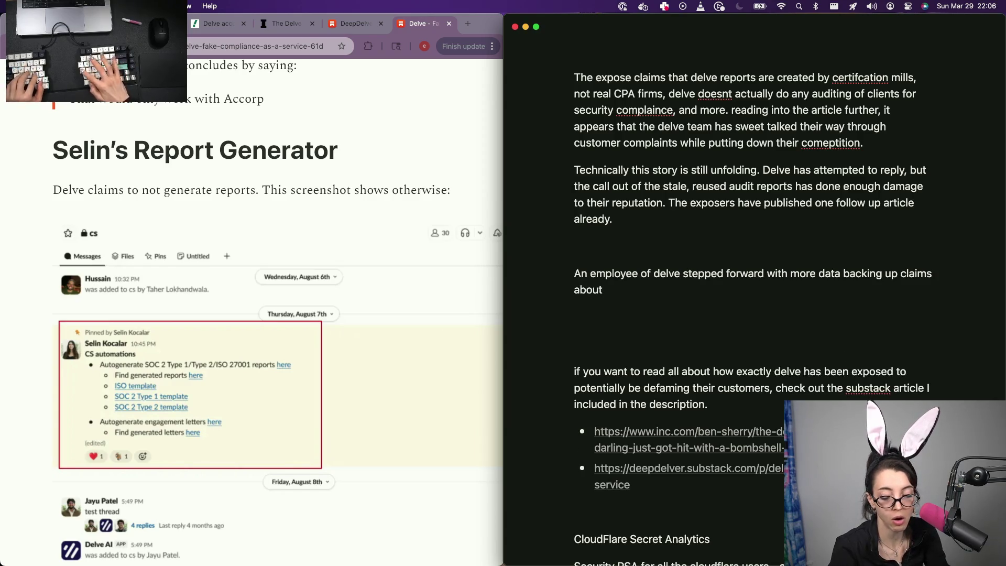
type(" how the original report was accurat")
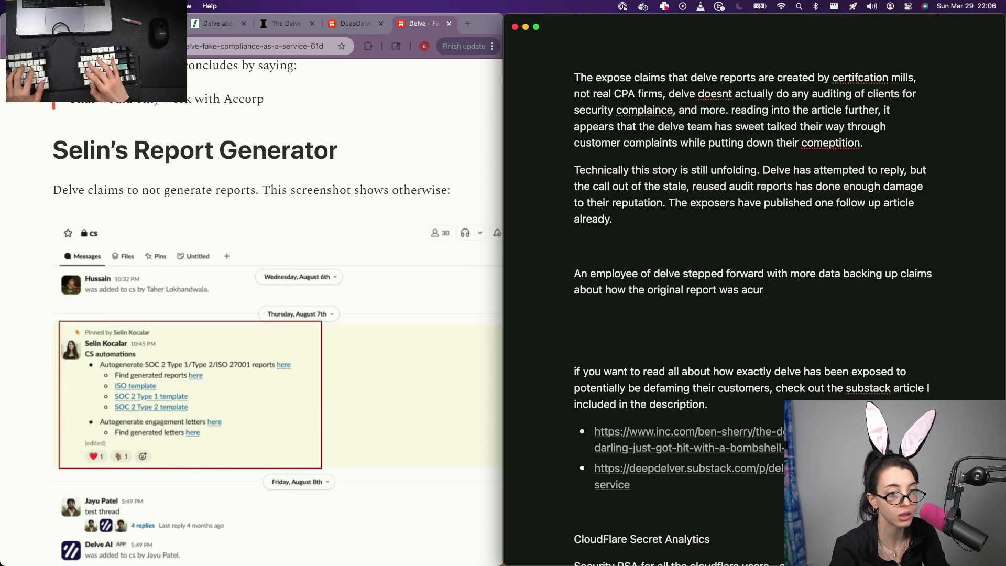
type("e, w")
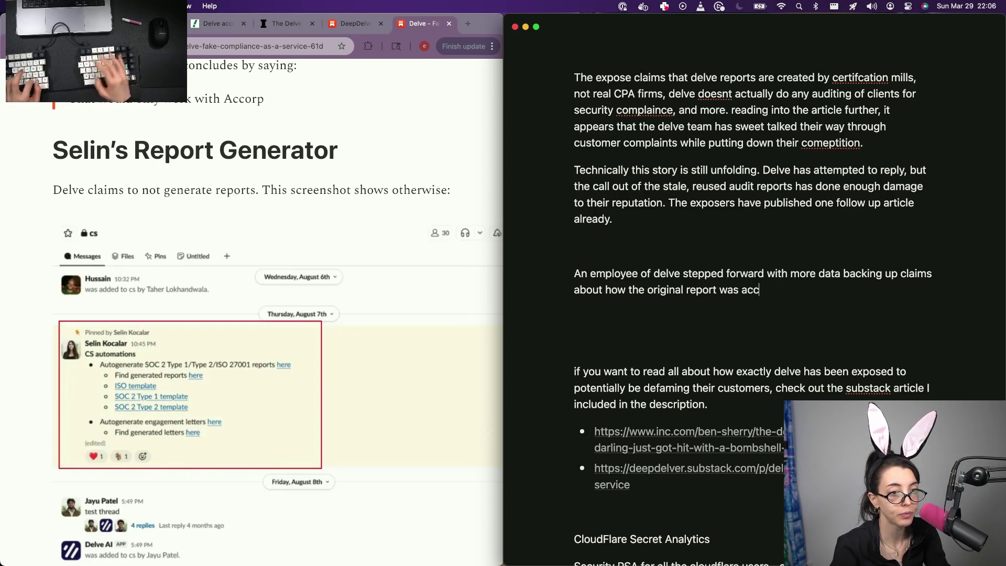
type("ith screen")
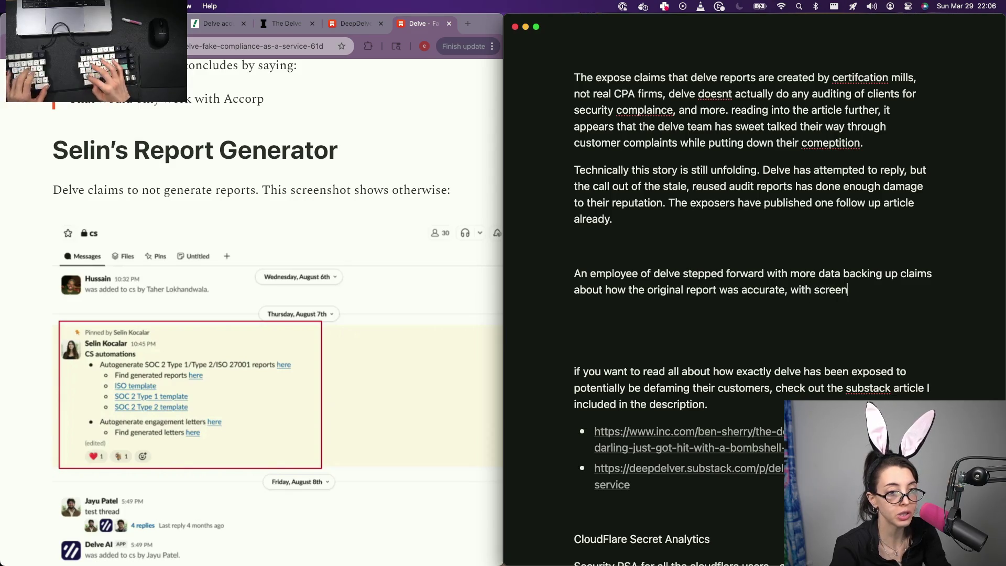
type("shots videos and ")
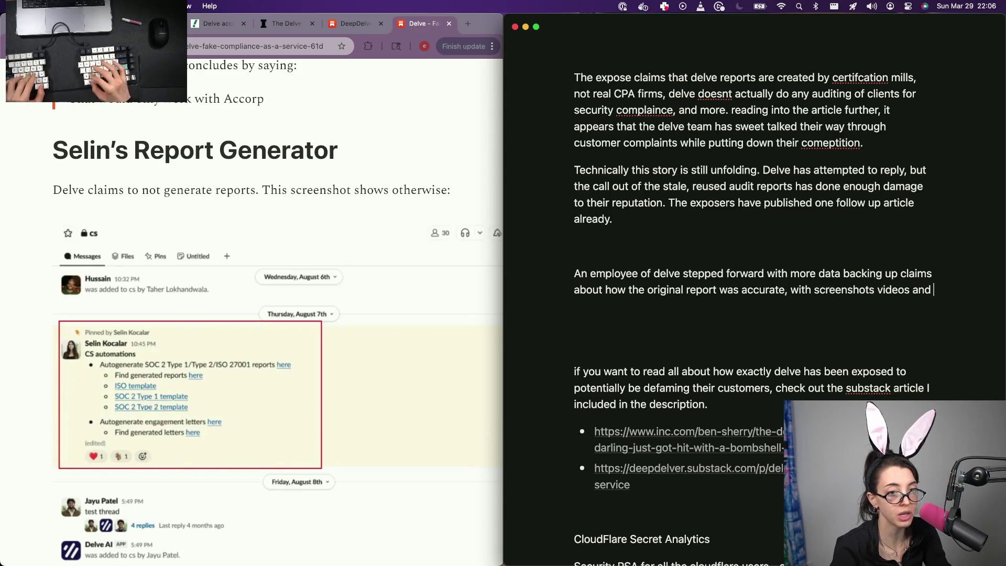
type("more. ")
type("The")
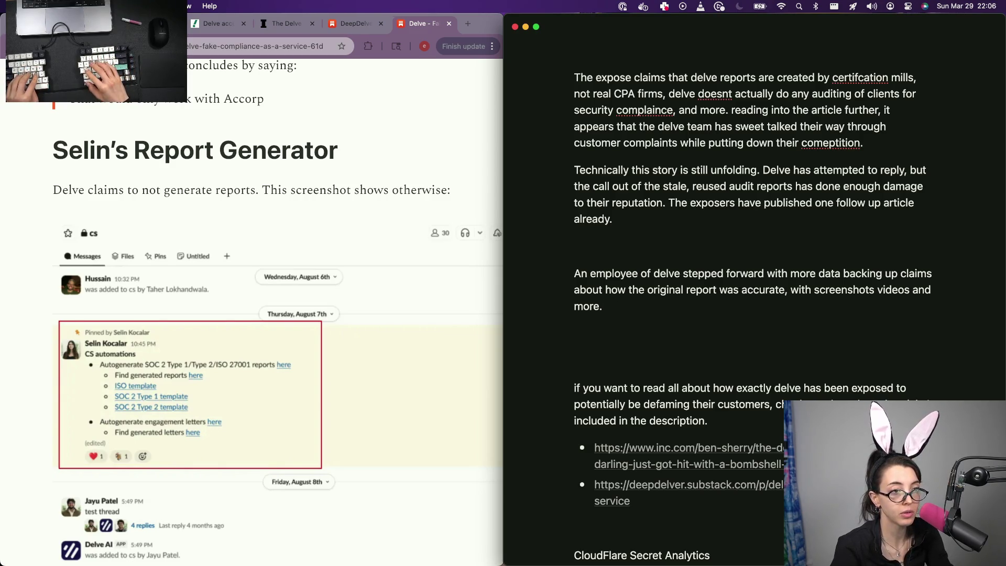
key("Up")
key("Up")
key("Up")
key("Up")
key("Up")
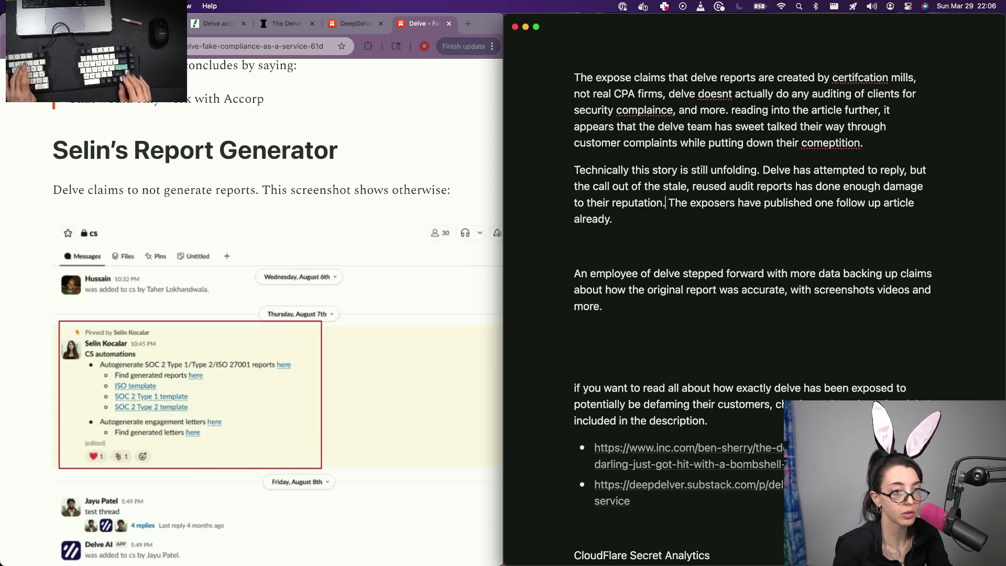
key("Return")
Rearrange line breaks so the employee paragraph joins onto the follow-up article sentence
key("BackSpace")
key("Left")
key("Return")
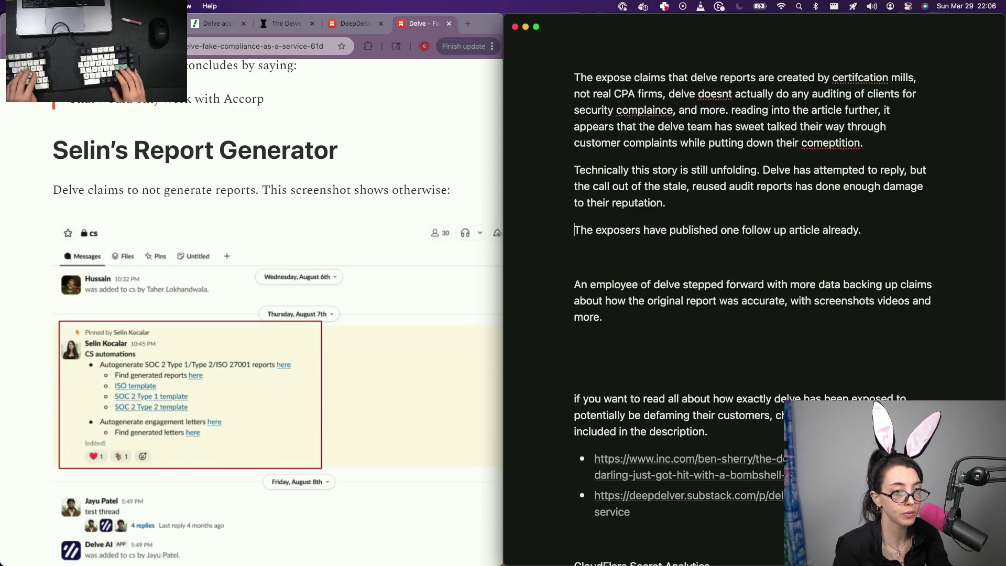
key("Return")
key("Down")
left_click(664, 328)
key("BackSpace")
key("BackSpace")
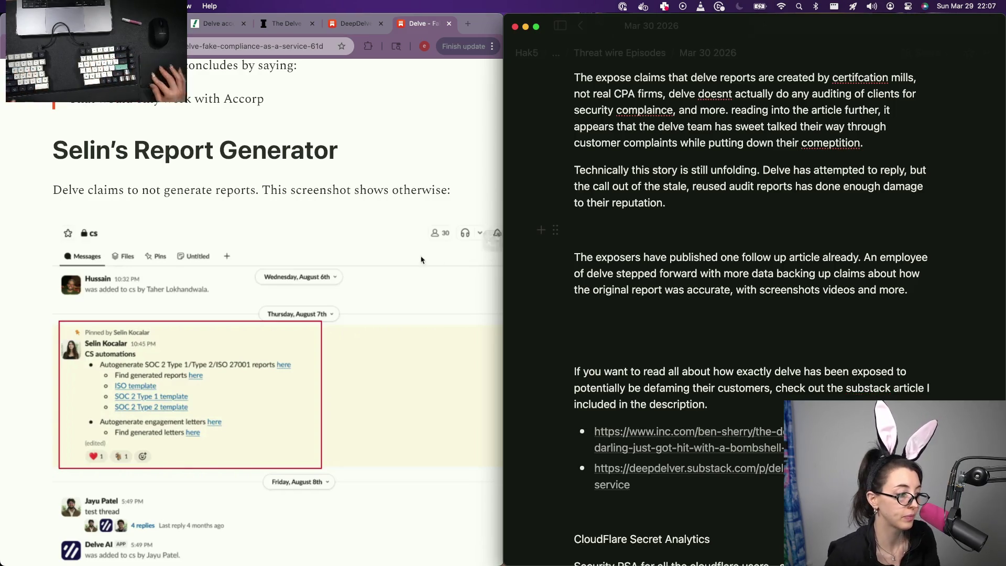
scroll(424, 261, "down", 3)
scroll(388, 264, "down", 2)
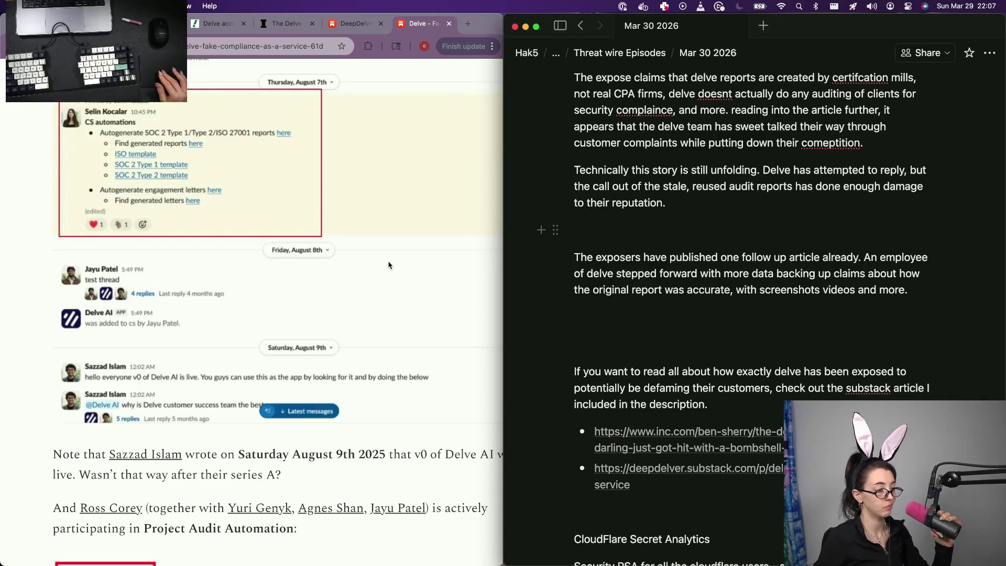
scroll(388, 265, "up", 1)
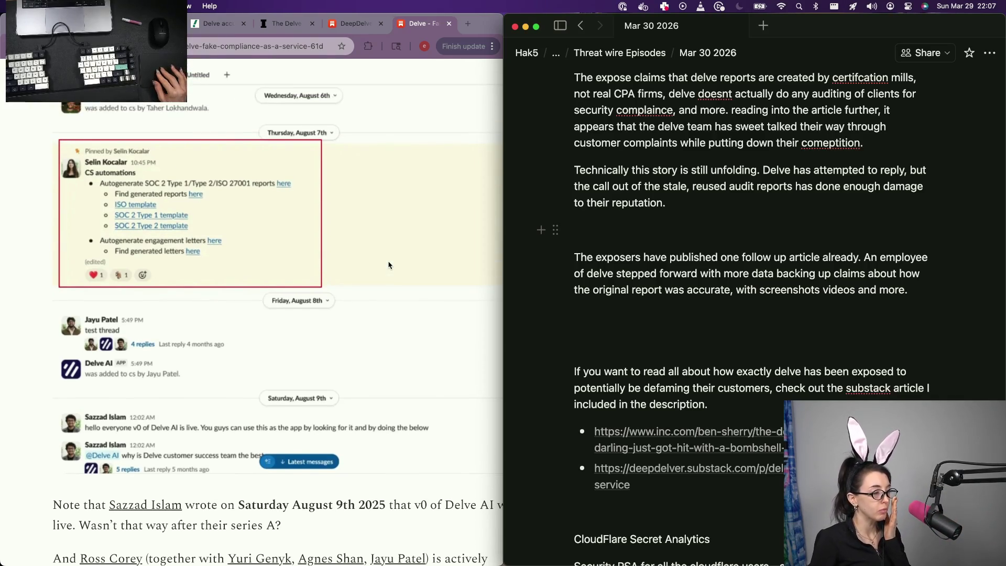
scroll(389, 266, "right", 2)
scroll(389, 265, "left", 2)
scroll(325, 241, "left", 2)
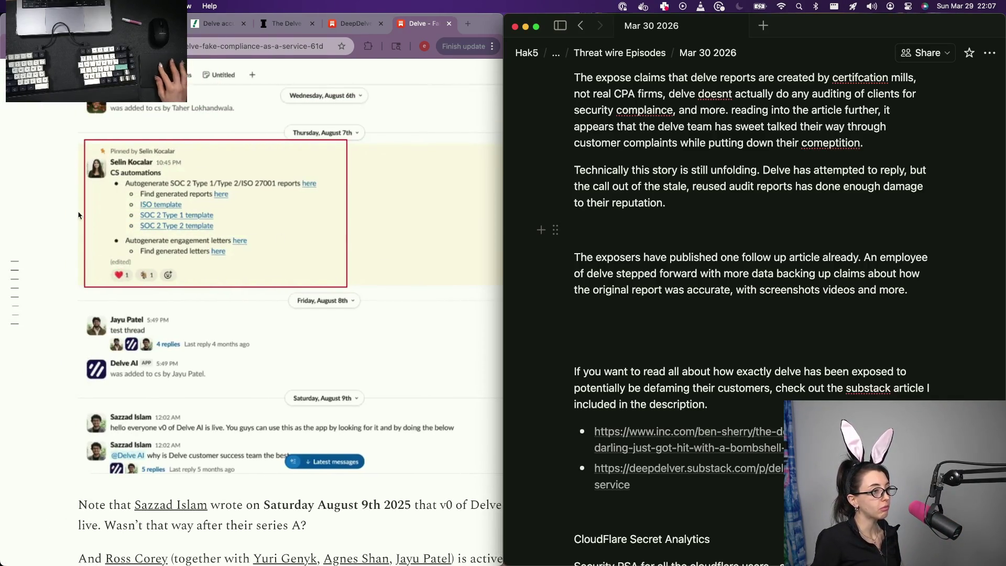
scroll(226, 182, "up", 2)
scroll(225, 182, "up", 1)
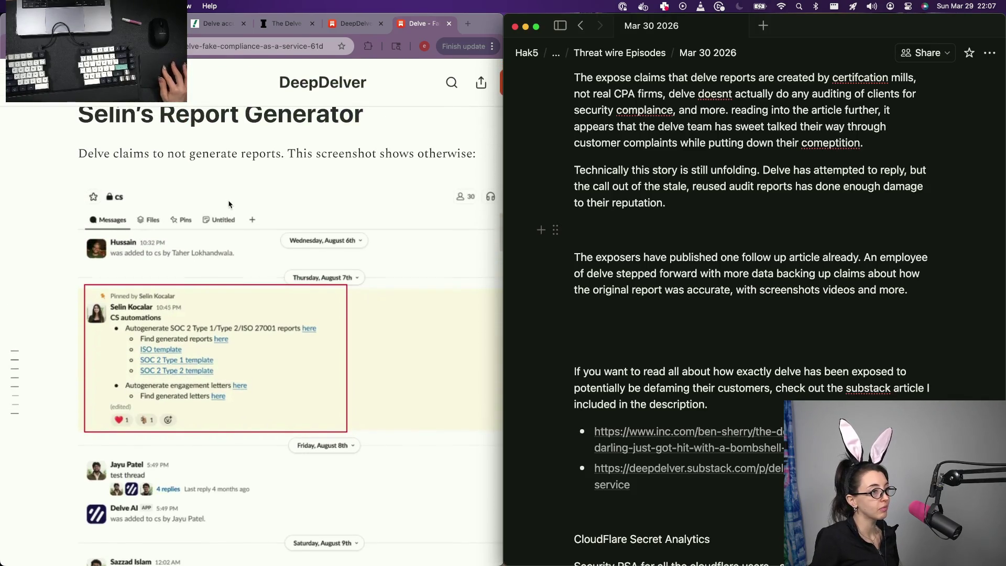
scroll(355, 164, "right", 2)
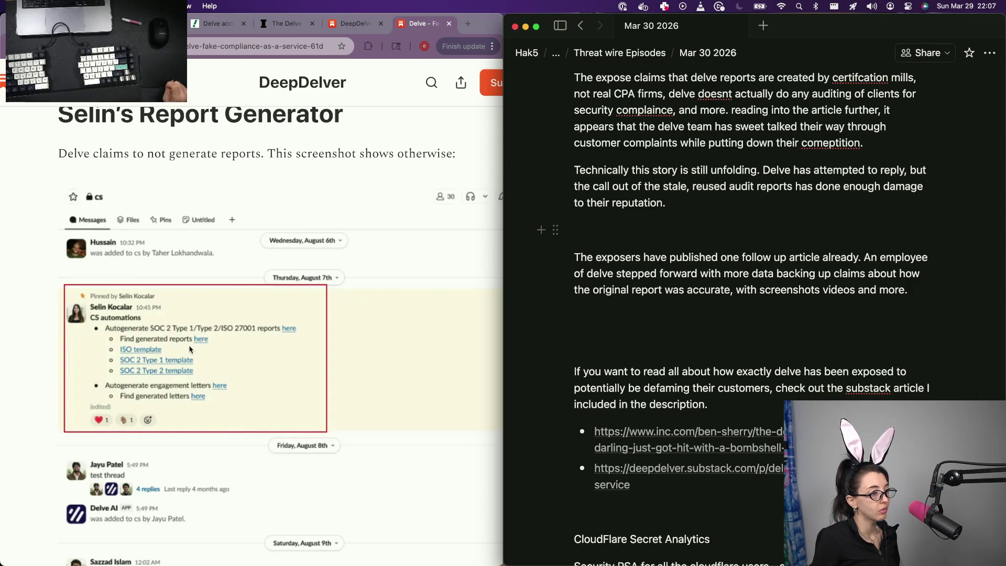
scroll(189, 349, "down", 5)
scroll(190, 349, "down", 3)
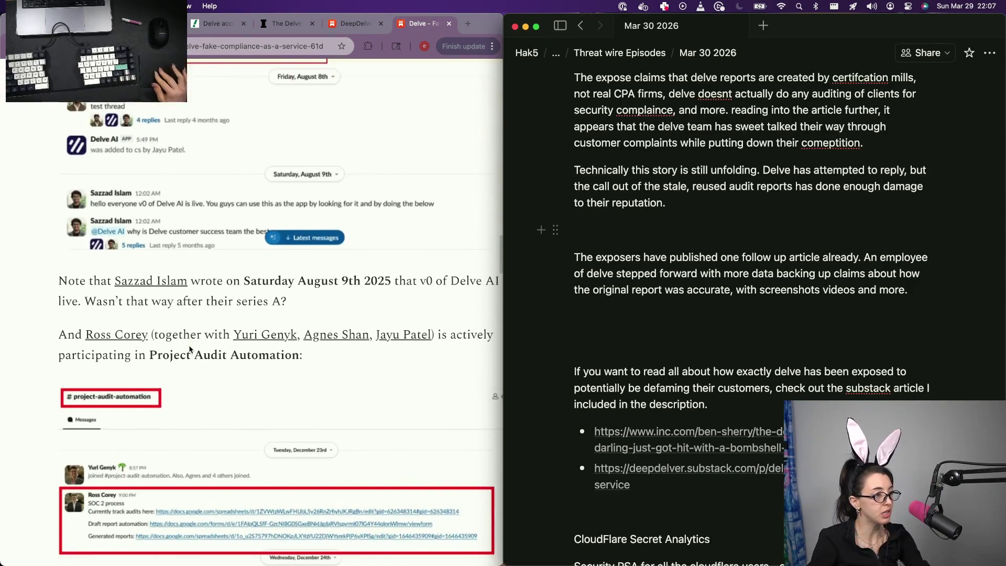
scroll(189, 349, "right", 1)
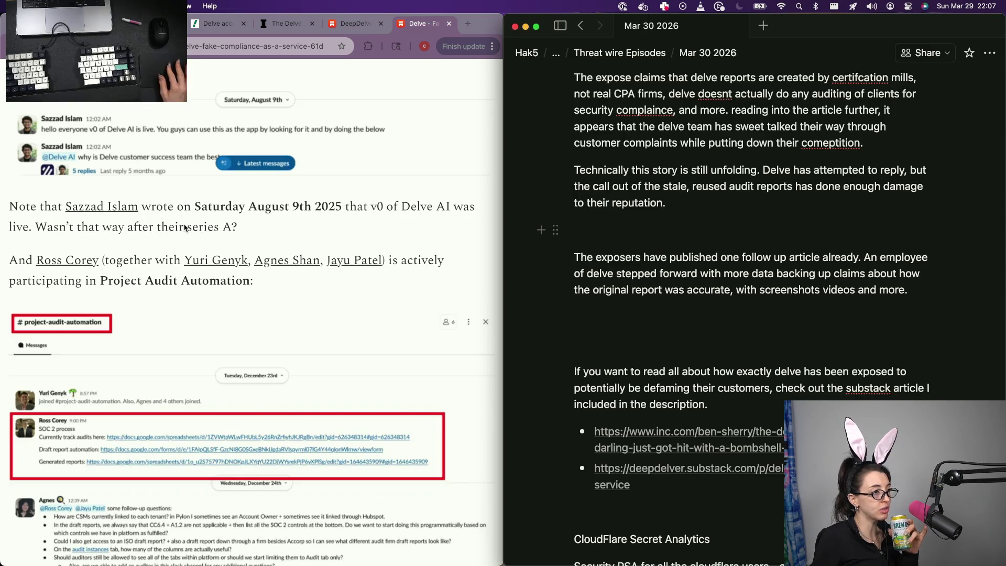
scroll(109, 283, "down", 1)
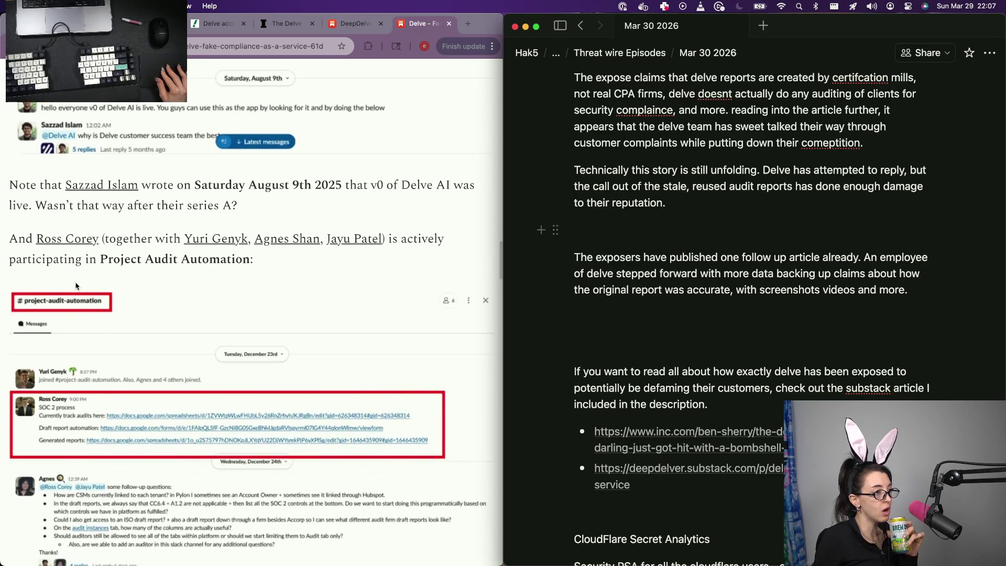
scroll(77, 285, "up", 1)
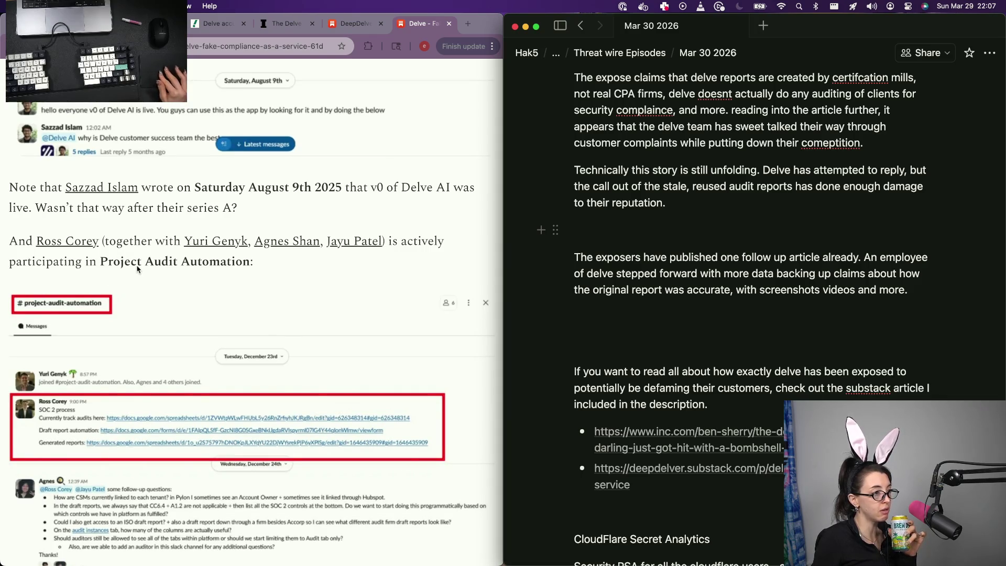
scroll(138, 270, "down", 1)
scroll(138, 270, "down", 1)
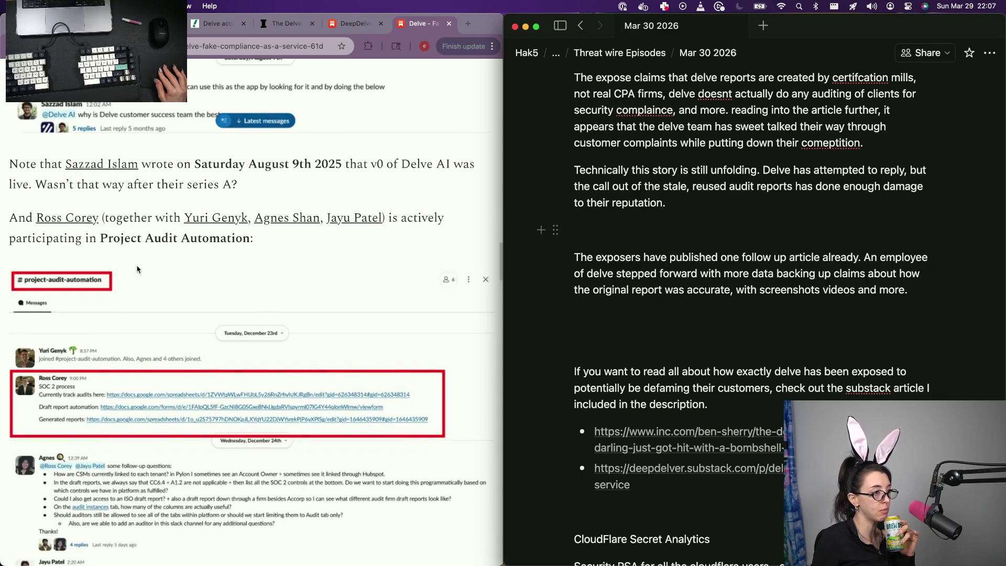
scroll(138, 269, "down", 3)
scroll(138, 269, "down", 2)
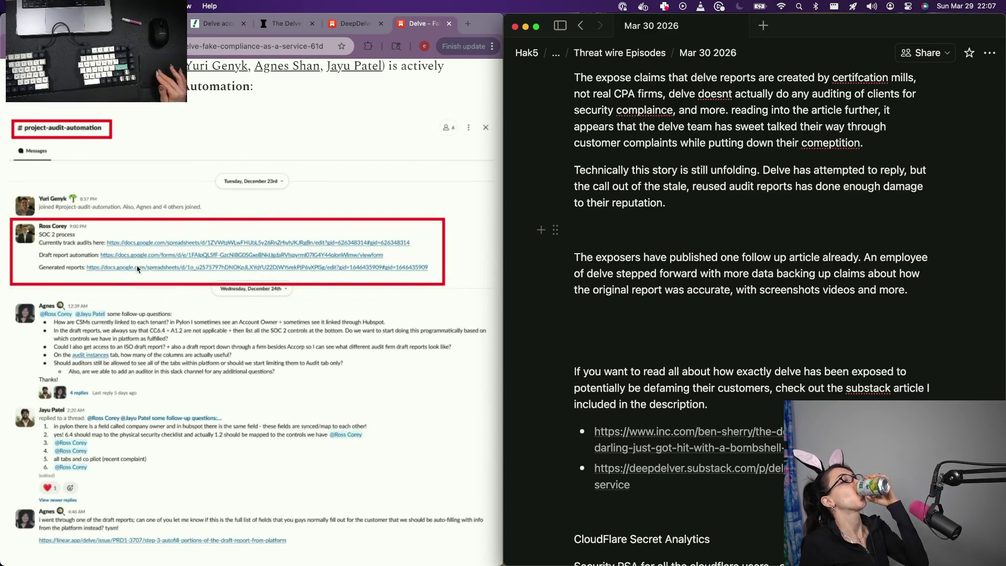
scroll(138, 268, "down", 3)
scroll(98, 271, "down", 1)
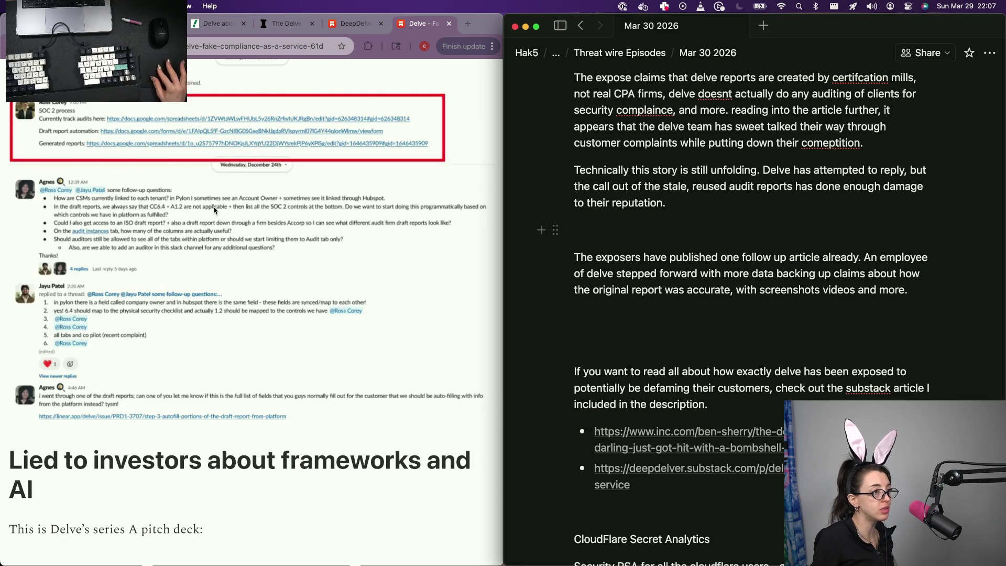
scroll(215, 209, "down", 2)
scroll(365, 230, "down", 4)
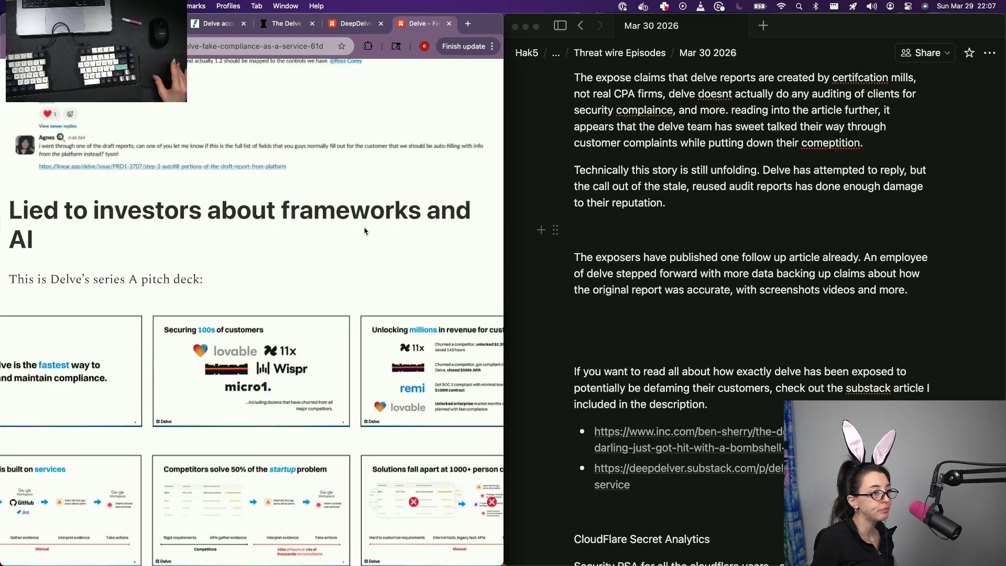
scroll(365, 230, "down", 2)
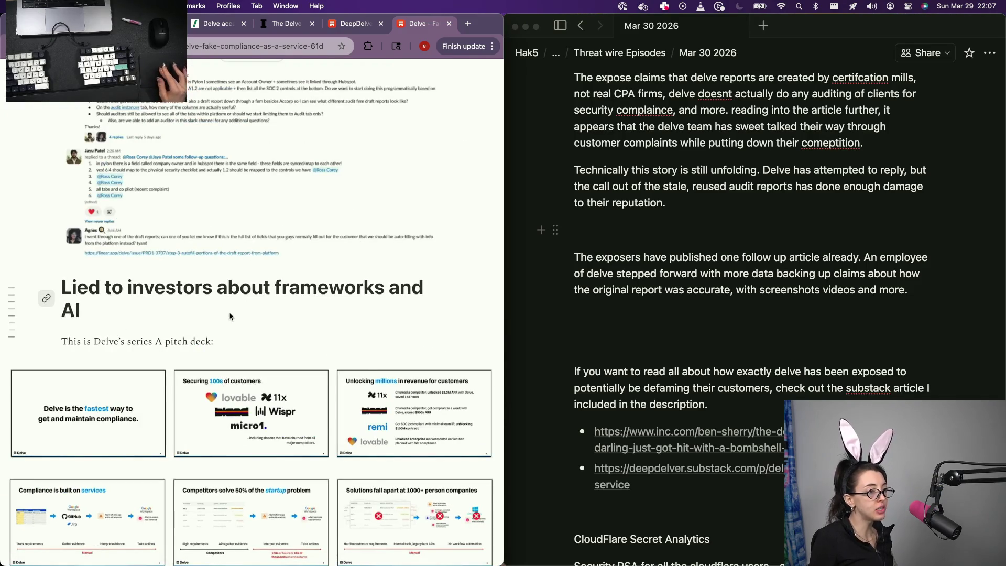
scroll(230, 296, "down", 2)
scroll(220, 290, "down", 3)
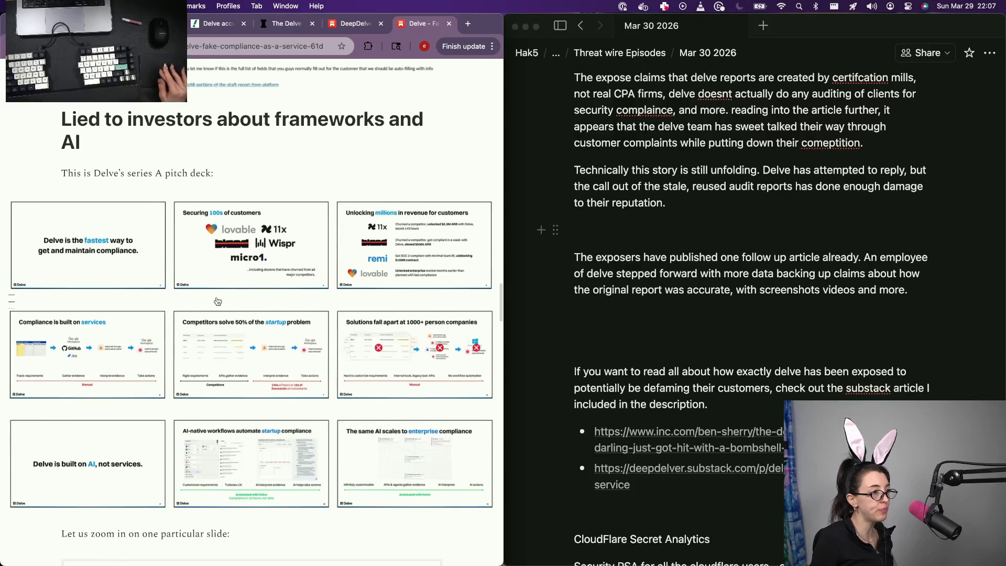
scroll(204, 285, "down", 4)
scroll(190, 279, "down", 4)
scroll(201, 324, "down", 1)
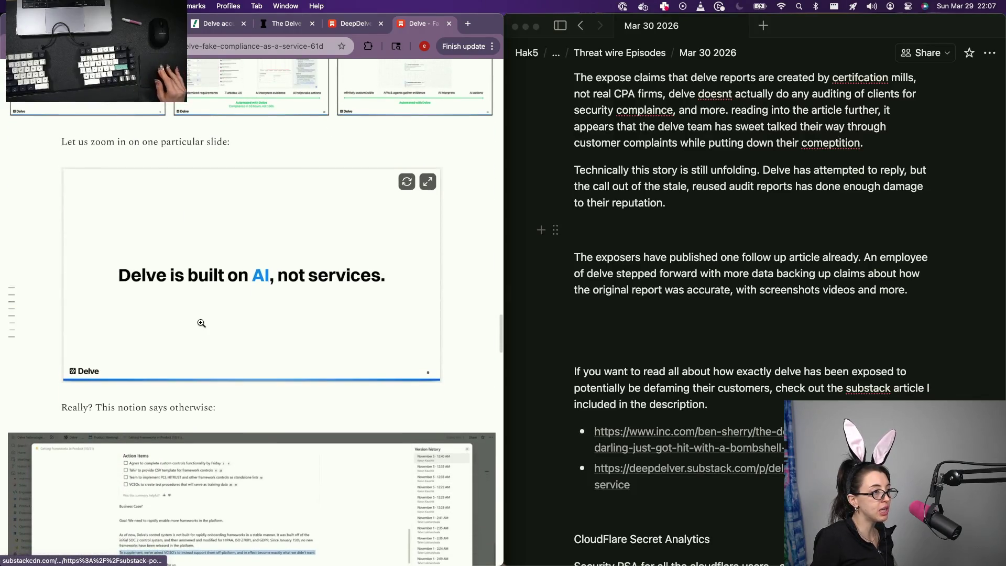
scroll(146, 281, "down", 2)
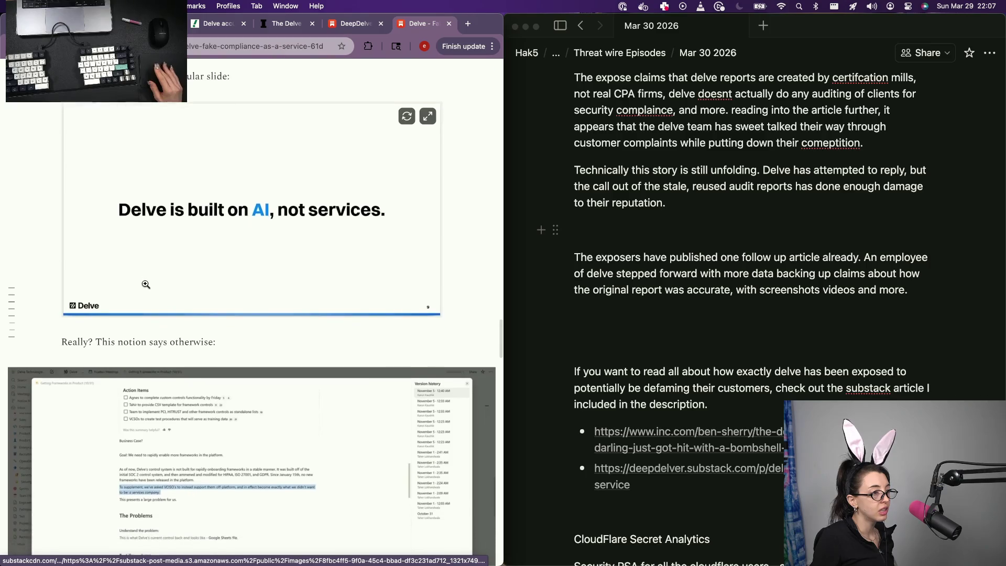
scroll(166, 417, "down", 5)
scroll(166, 423, "up", 3)
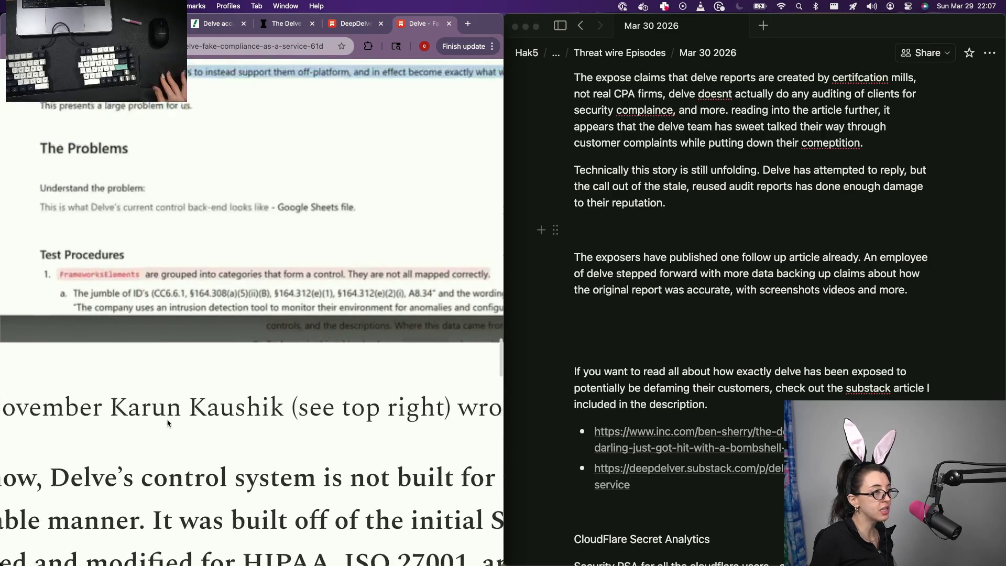
scroll(167, 420, "up", 4)
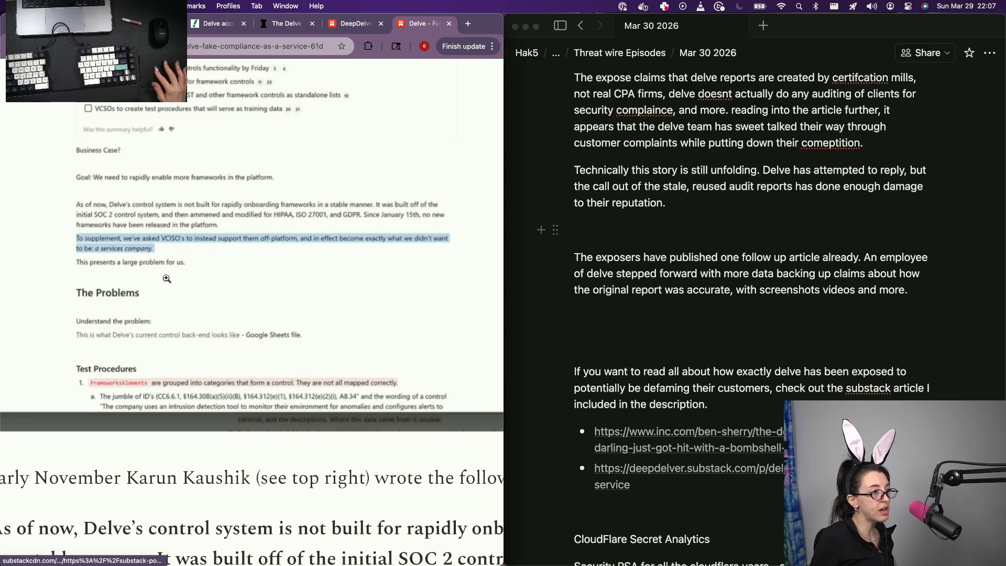
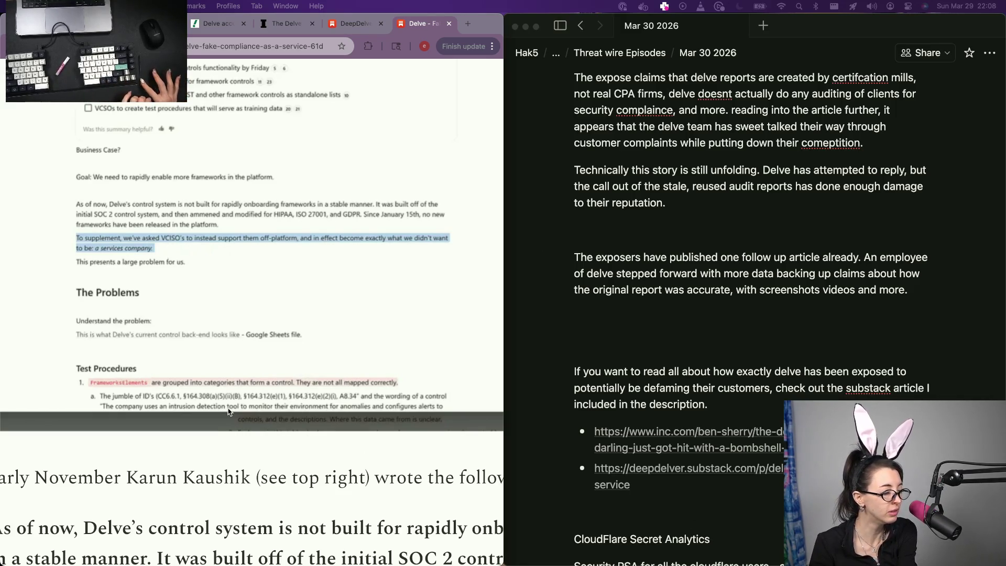
scroll(227, 421, "down", 5)
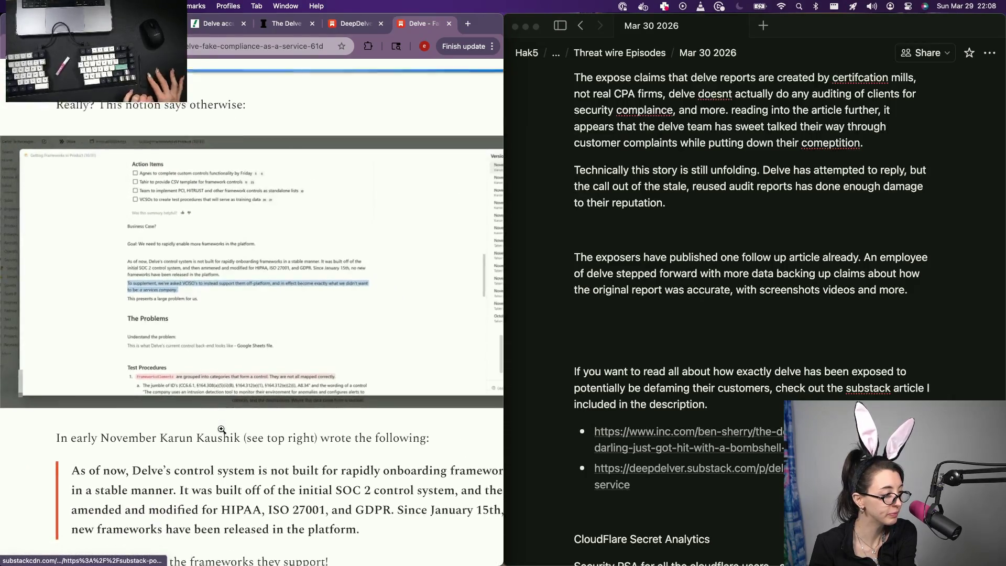
scroll(221, 430, "down", 5)
scroll(222, 430, "right", 2)
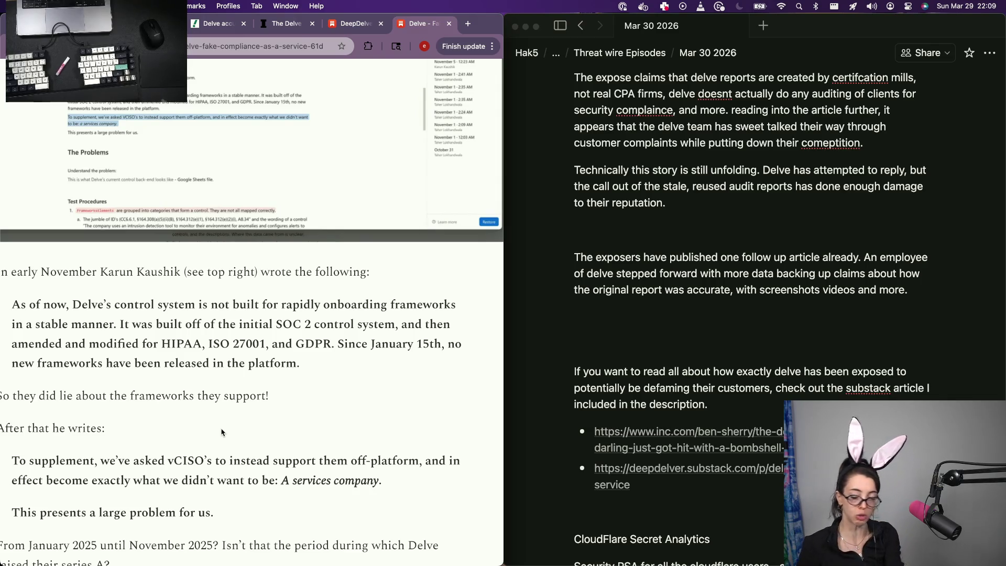
scroll(221, 432, "down", 2)
scroll(221, 432, "left", 1)
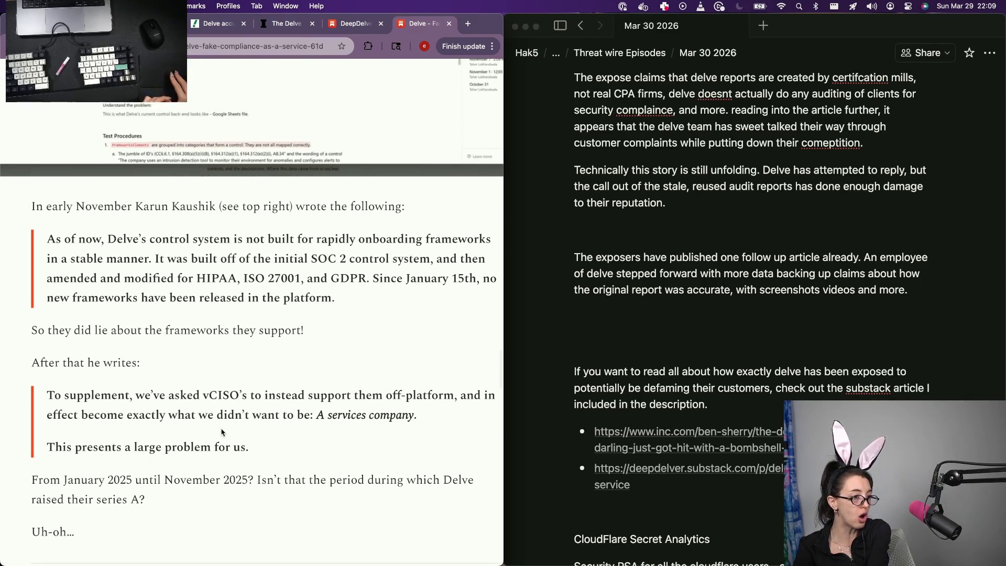
scroll(220, 432, "down", 2)
scroll(222, 432, "down", 1)
scroll(221, 432, "down", 3)
scroll(221, 431, "down", 2)
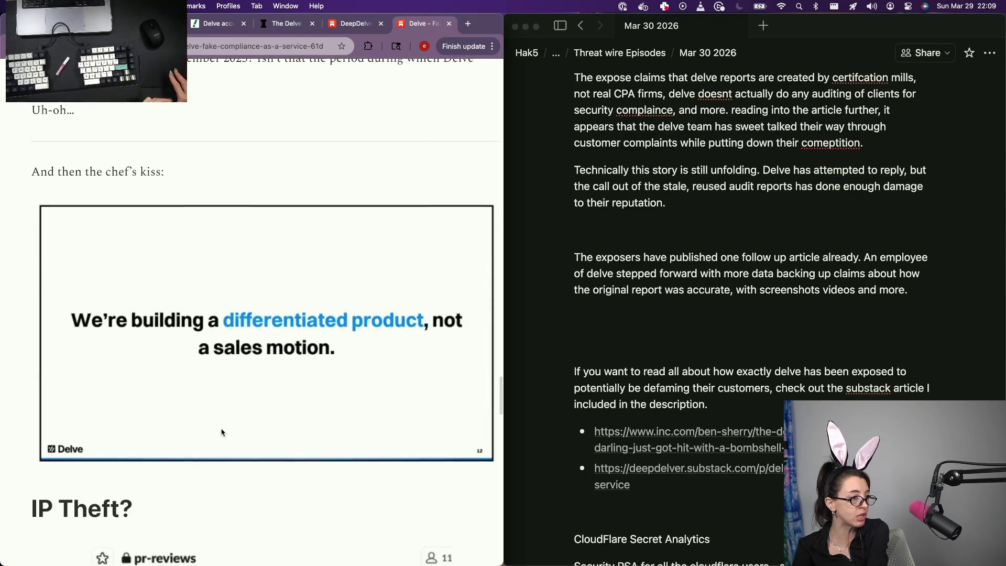
scroll(221, 430, "down", 5)
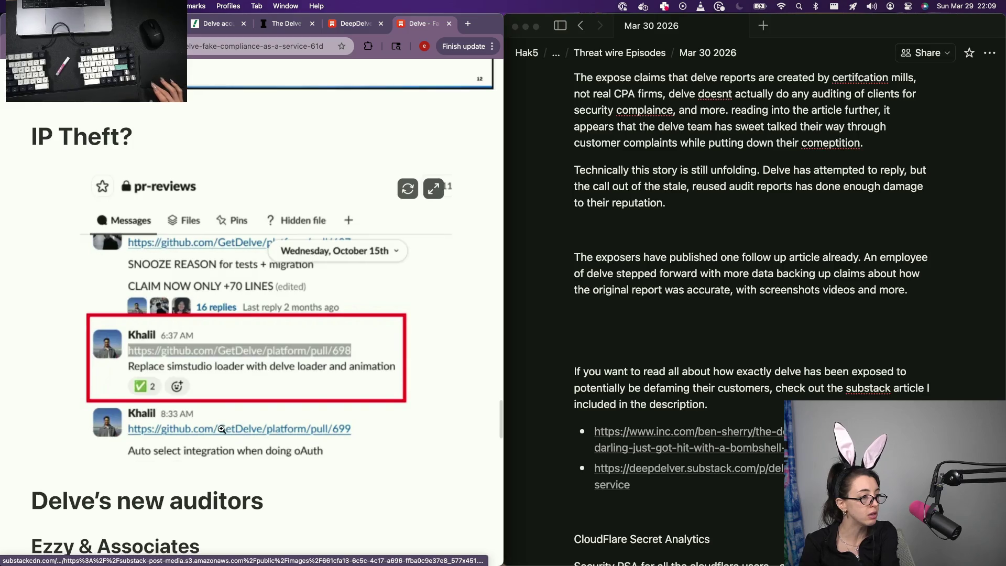
scroll(221, 430, "down", 3)
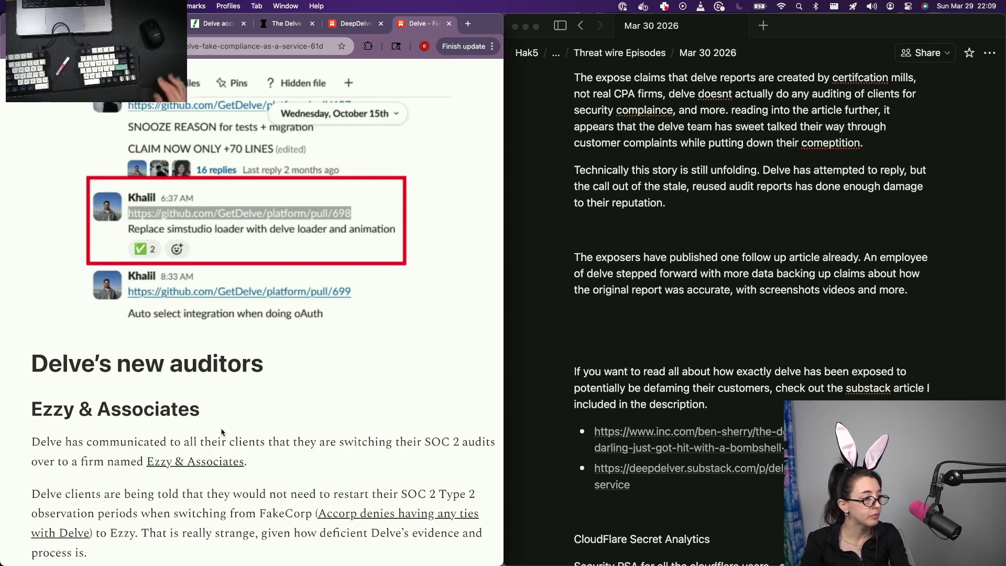
Zoom the Substack article out to fit more of the Delve's new auditors section on screen
key("super+minus")
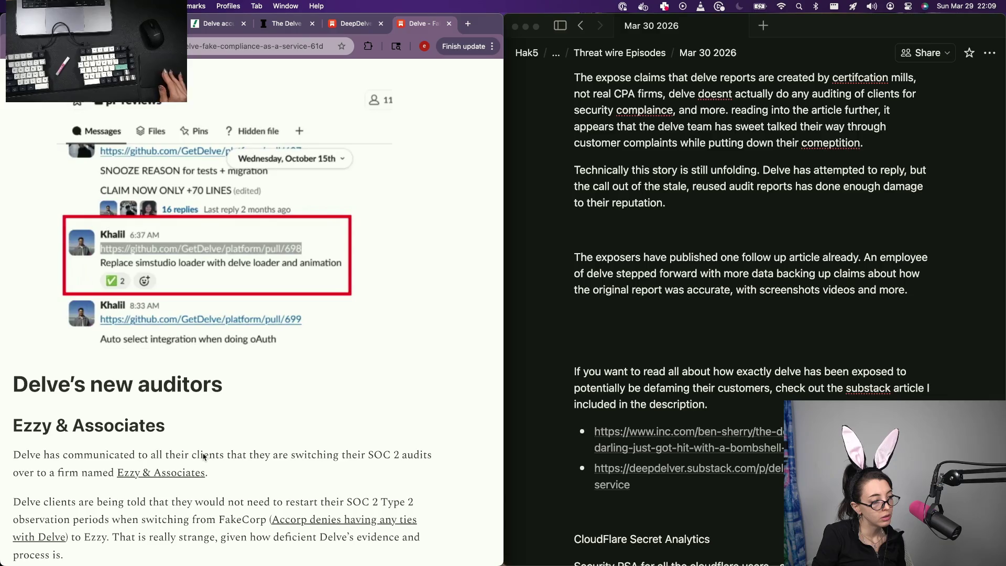
scroll(203, 457, "down", 2)
scroll(203, 457, "down", 1)
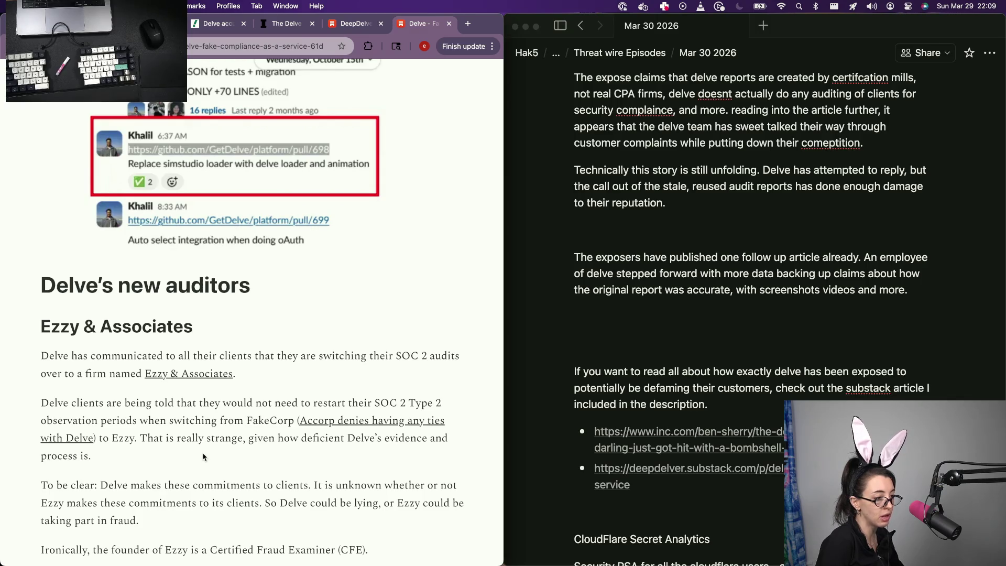
scroll(202, 457, "down", 5)
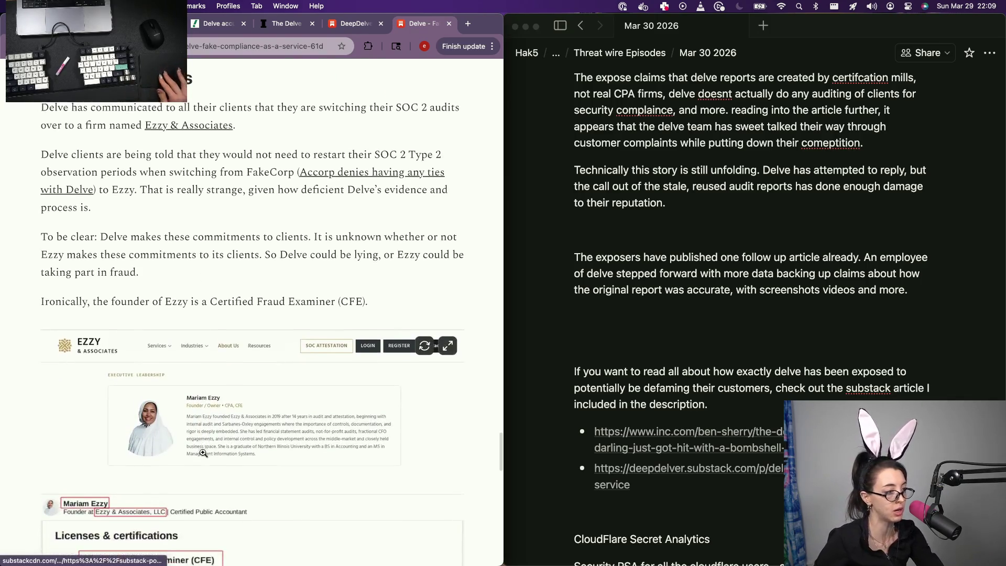
scroll(203, 454, "down", 2)
scroll(204, 453, "down", 1)
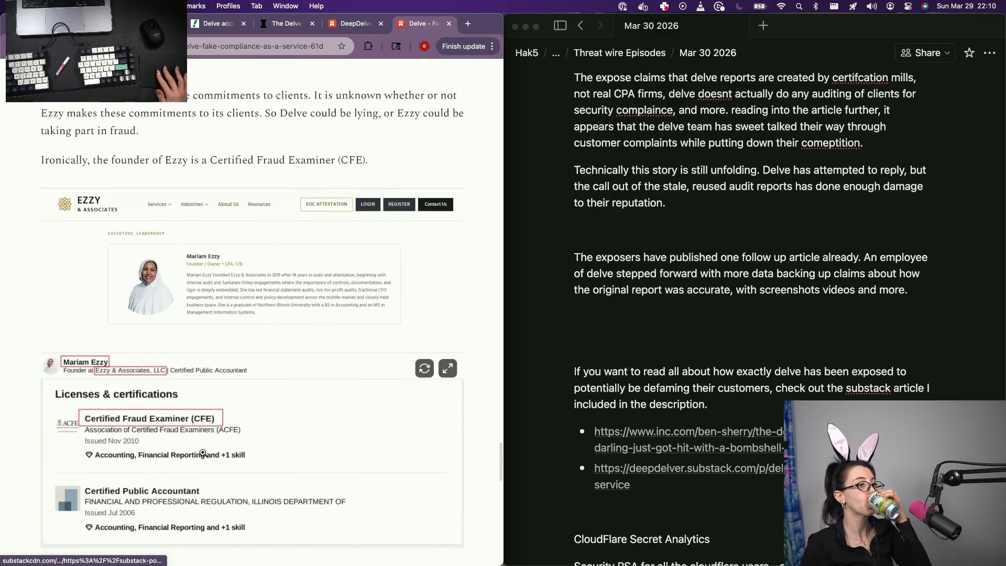
scroll(203, 453, "down", 1)
scroll(203, 454, "down", 1)
scroll(203, 455, "down", 2)
scroll(203, 455, "down", 2)
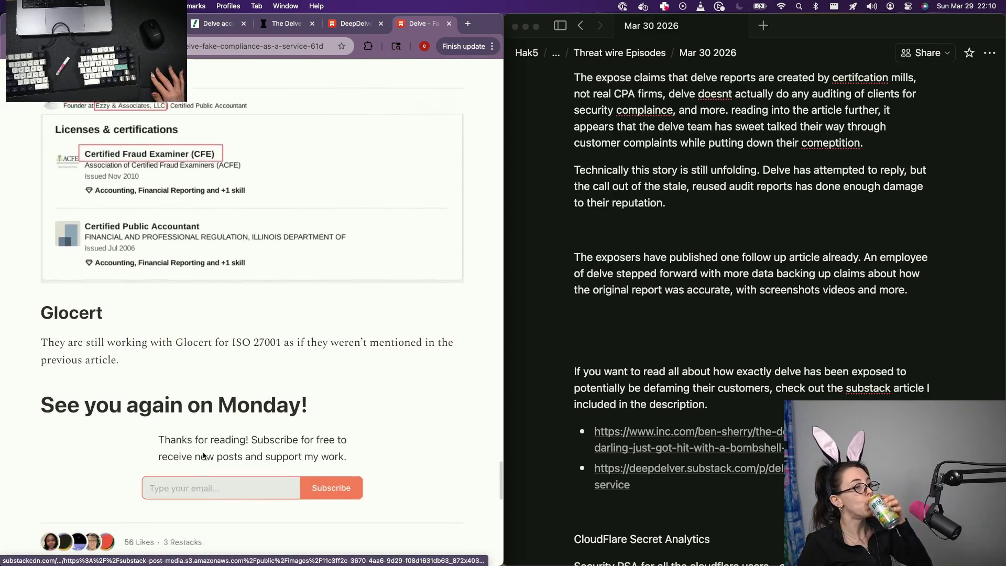
scroll(203, 455, "down", 1)
scroll(203, 454, "down", 2)
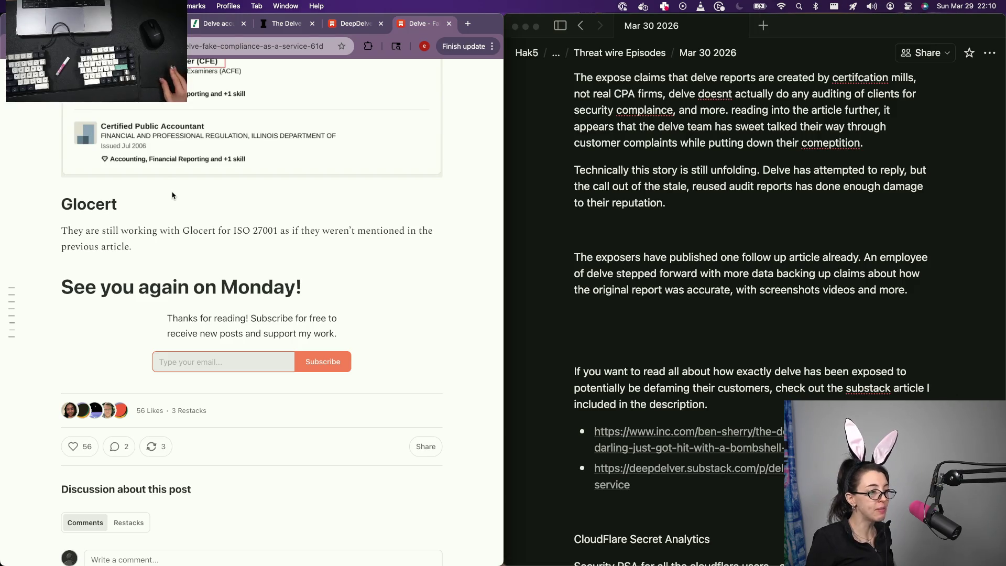
scroll(172, 196, "down", 2)
scroll(173, 195, "down", 3)
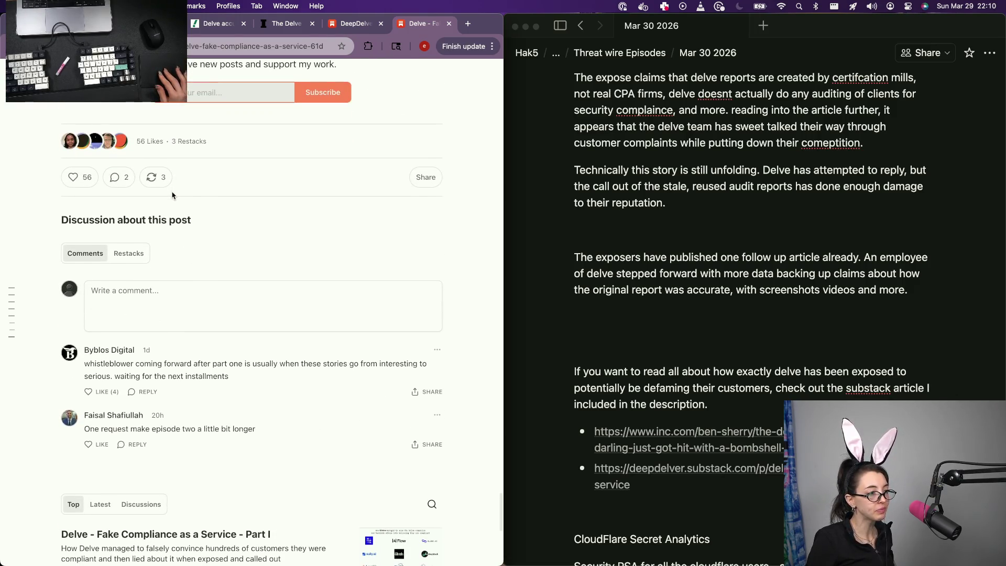
scroll(101, 307, "down", 3)
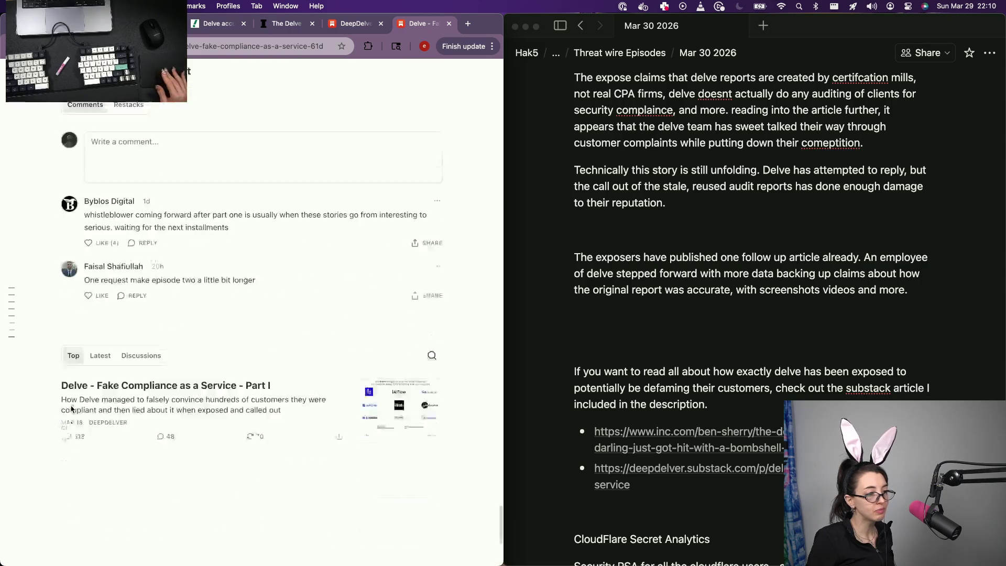
scroll(96, 323, "down", 3)
scroll(96, 323, "up", 5)
scroll(97, 323, "up", 5)
scroll(97, 321, "up", 5)
scroll(97, 321, "up", 5)
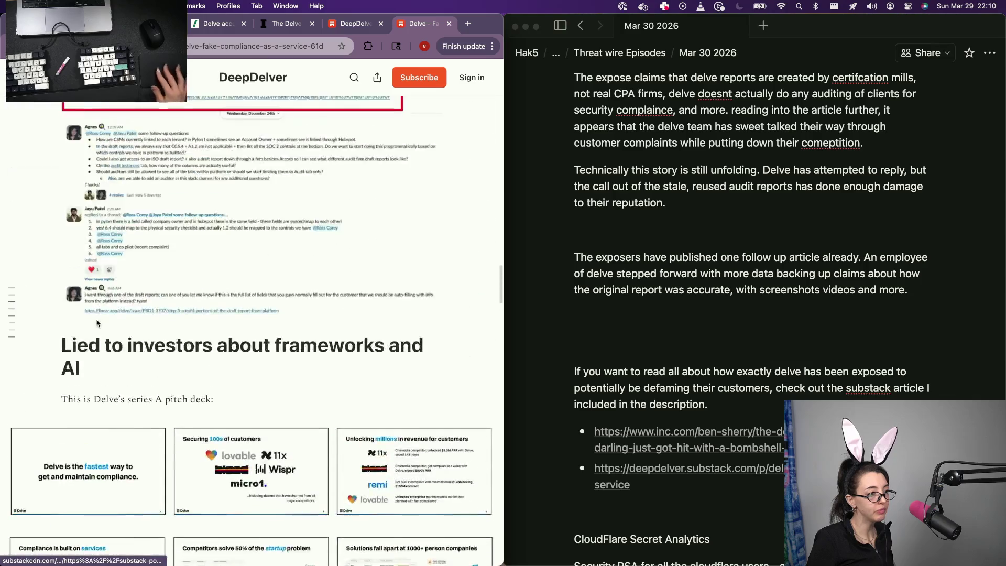
scroll(97, 321, "up", 5)
scroll(97, 323, "up", 5)
scroll(97, 323, "up", 3)
scroll(97, 323, "up", 1)
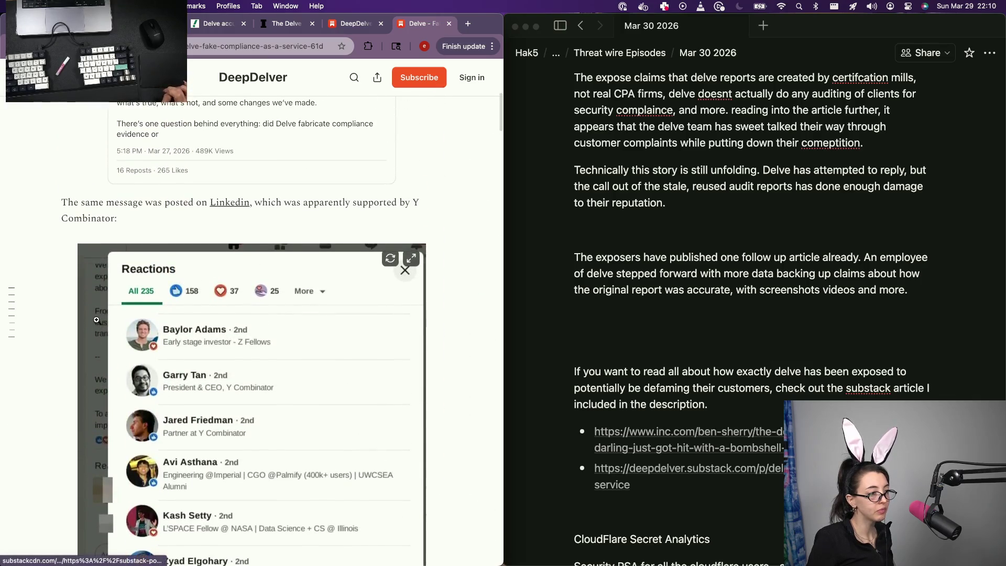
scroll(96, 320, "up", 5)
scroll(97, 321, "up", 5)
scroll(96, 323, "up", 3)
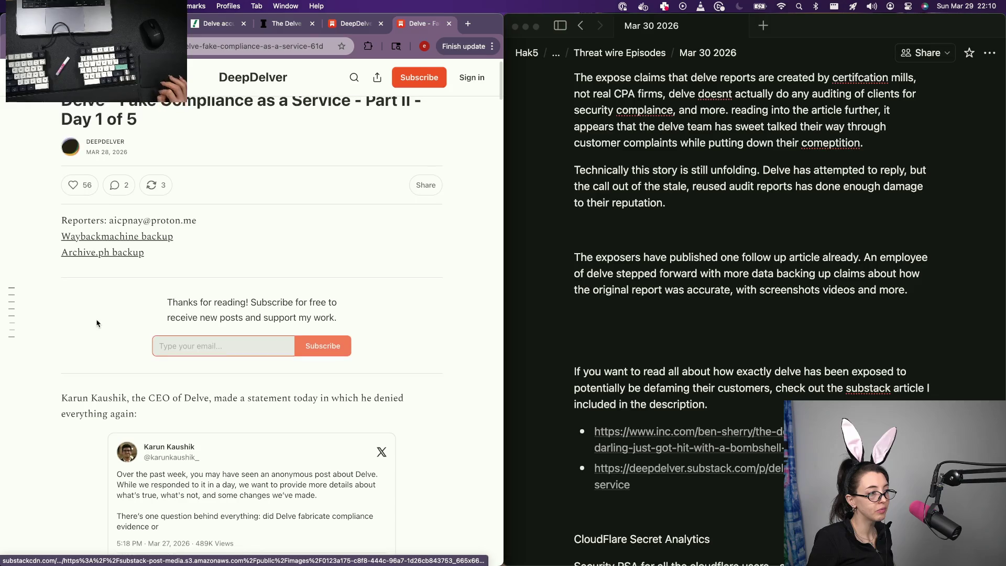
scroll(96, 323, "up", 2)
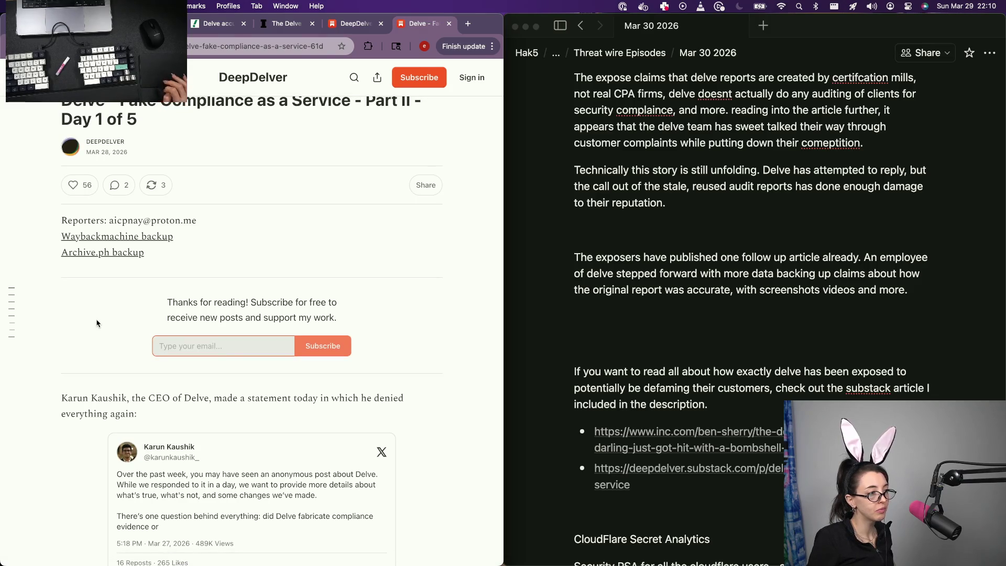
scroll(97, 323, "up", 2)
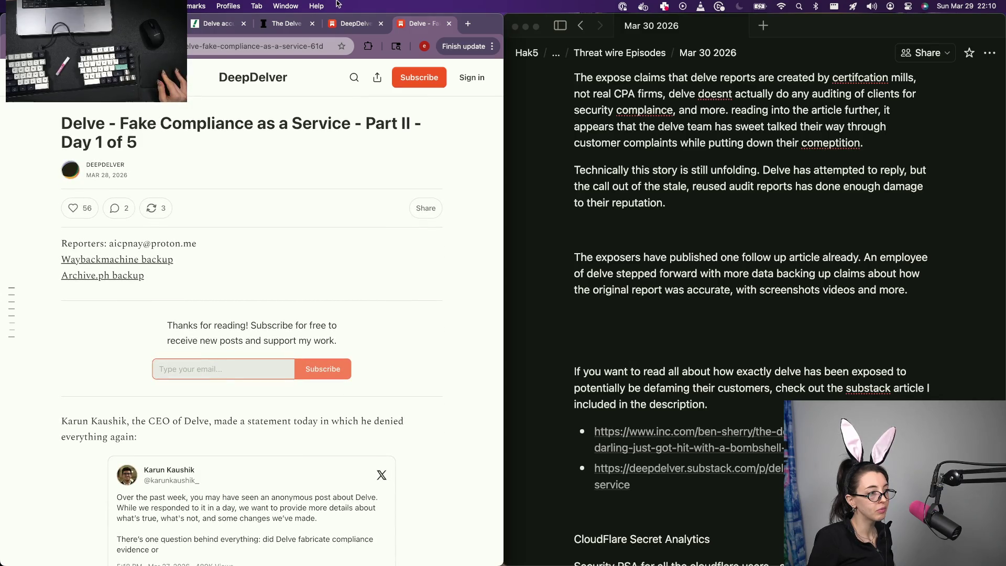
Leave the DeepDelver post list showing both Fake Compliance as a Service posts
left_click(358, 25)
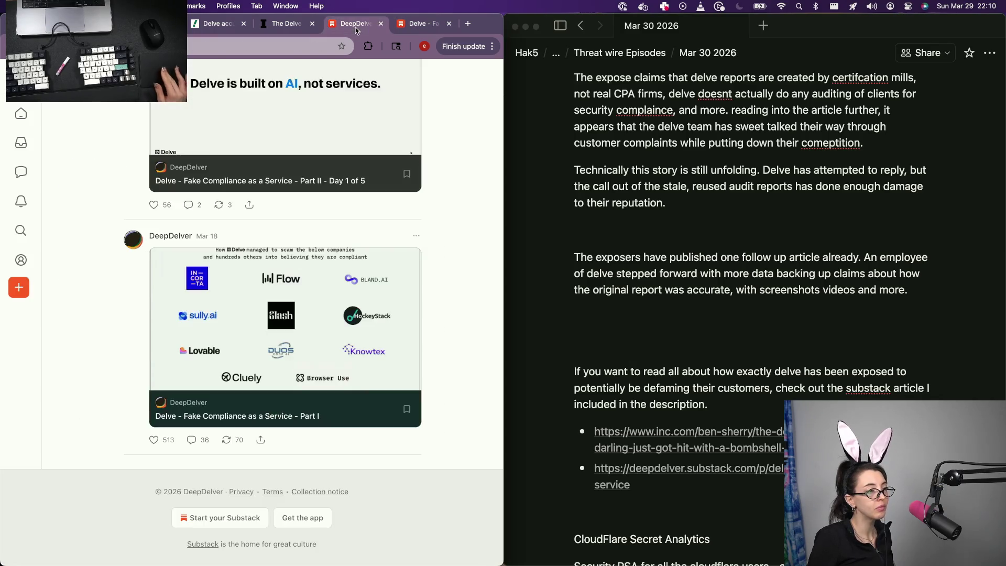
left_click(425, 23)
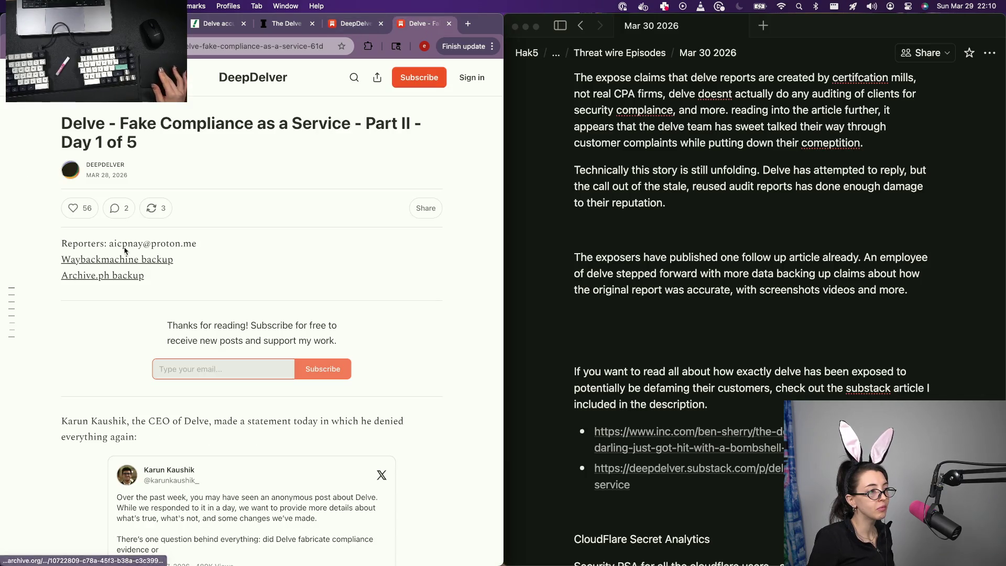
left_click(355, 24)
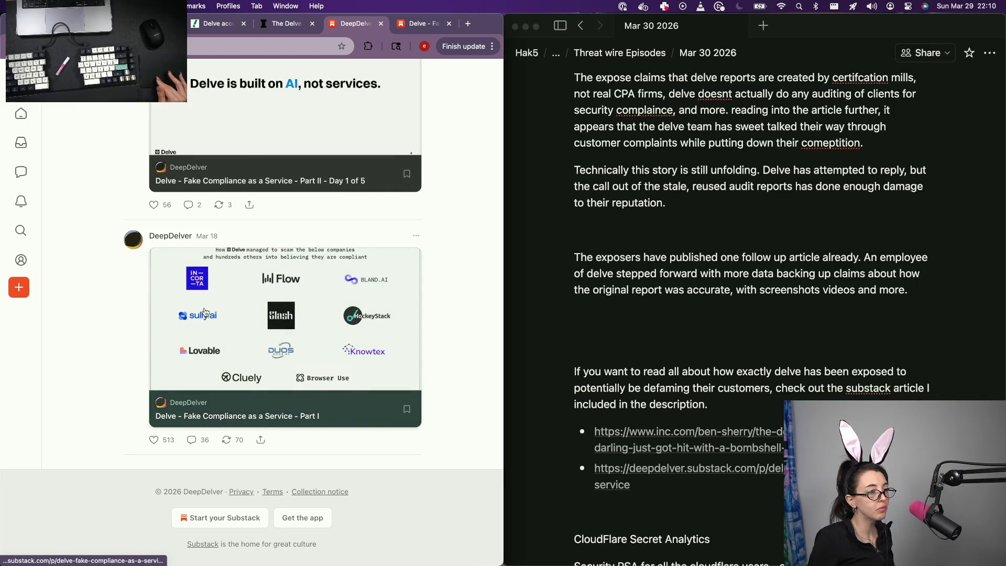
Return to the episode notes and move into the paragraph about the Substack article
left_click(665, 338)
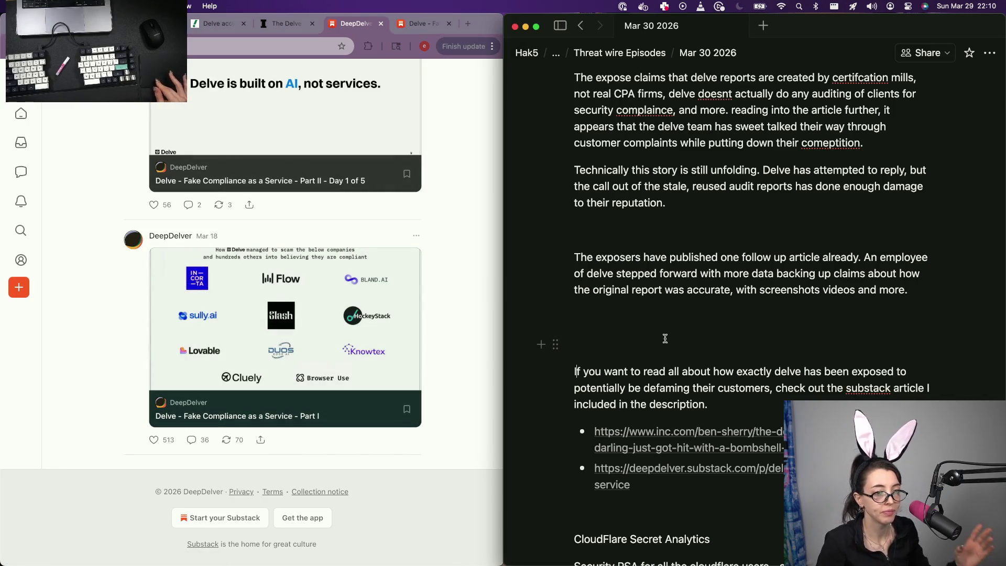
key("Down")
key("alt+Right")
key("alt+Right")
key("alt+Right")
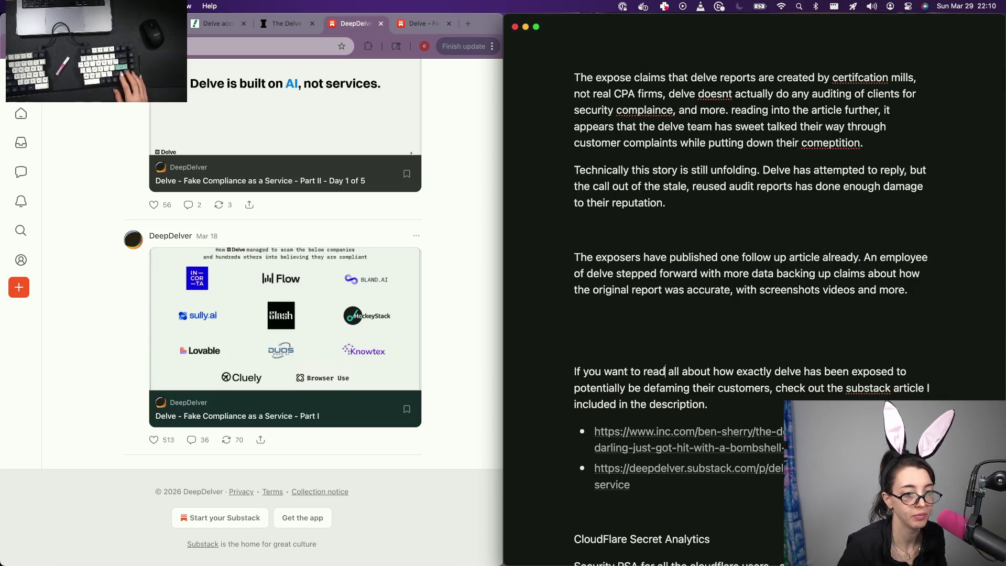
Reach the Consumer Routers Banned story and start a blank line under the router paragraph
key("Down")
type("Theyre still dro")
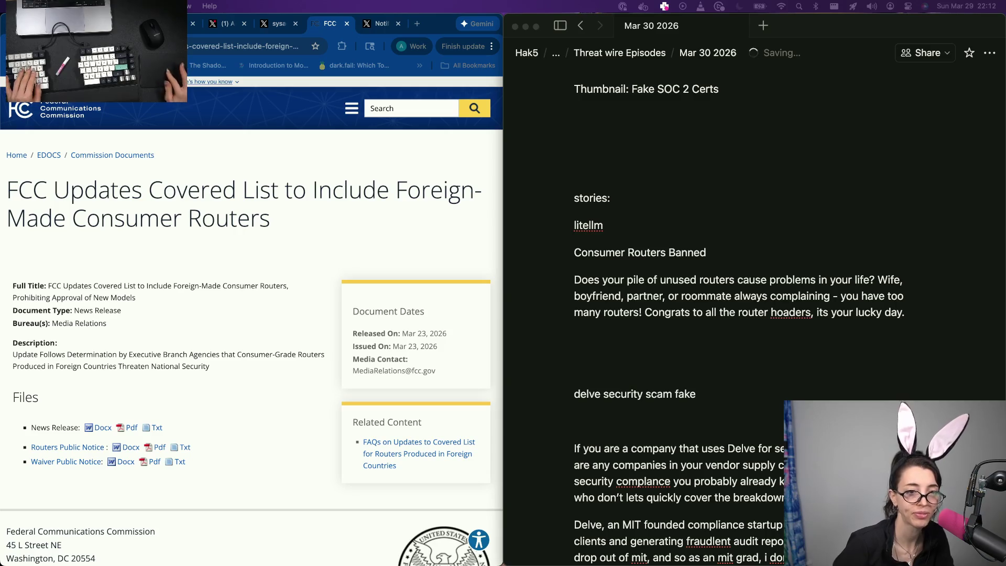
left_click(793, 337)
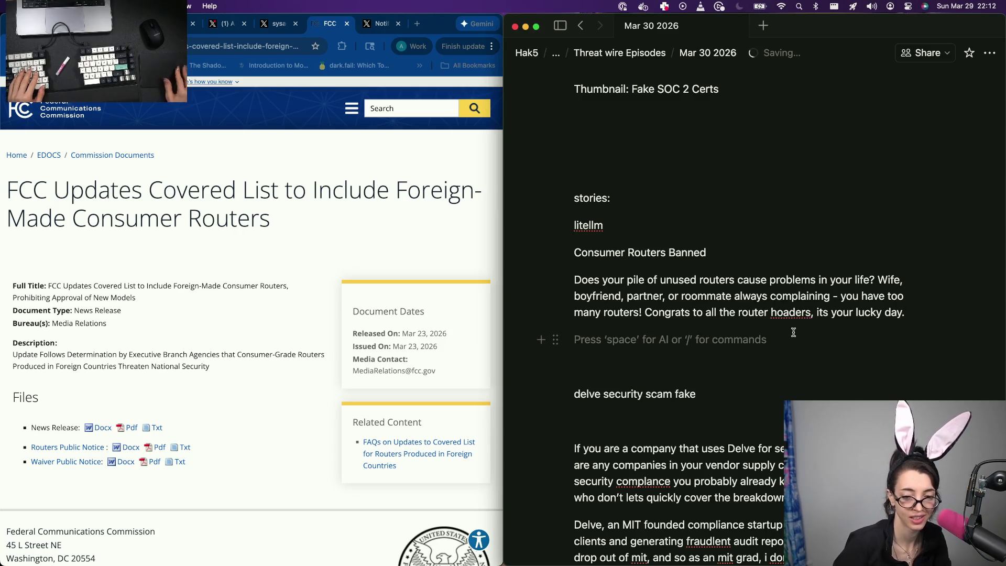
scroll(2, 400, "down", 3)
scroll(2, 400, "up", 1)
scroll(2, 401, "up", 1)
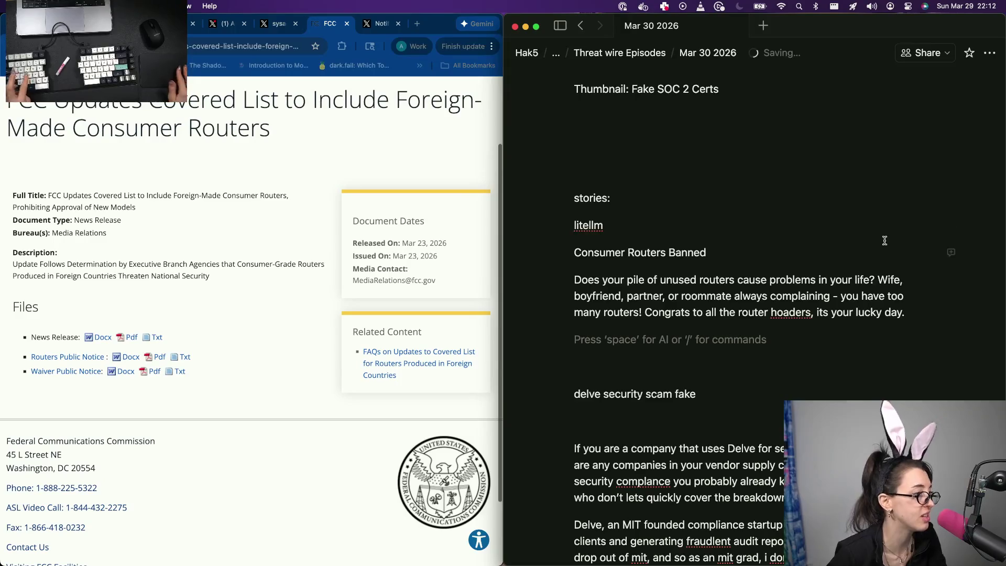
type("The")
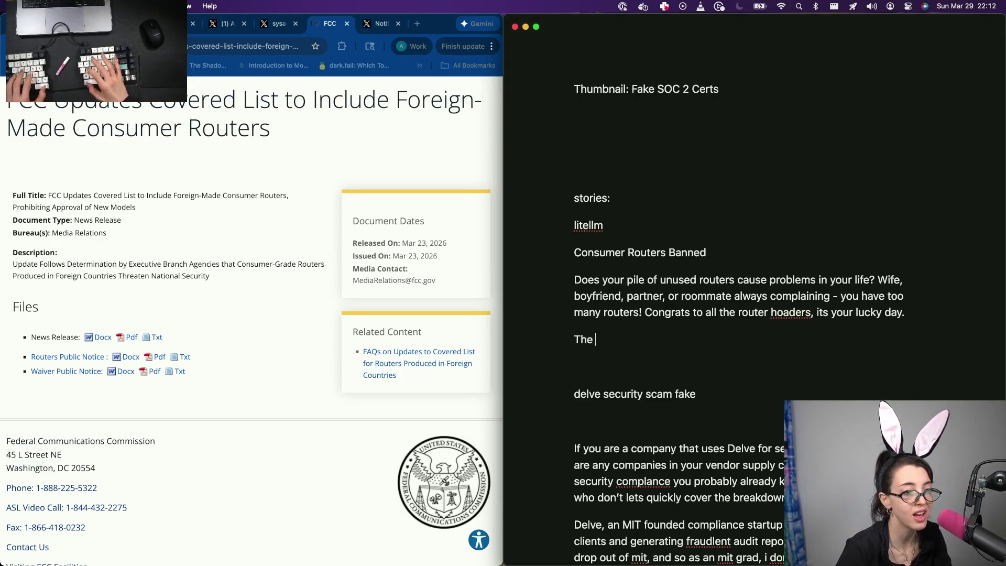
type(" FCC has come out with a")
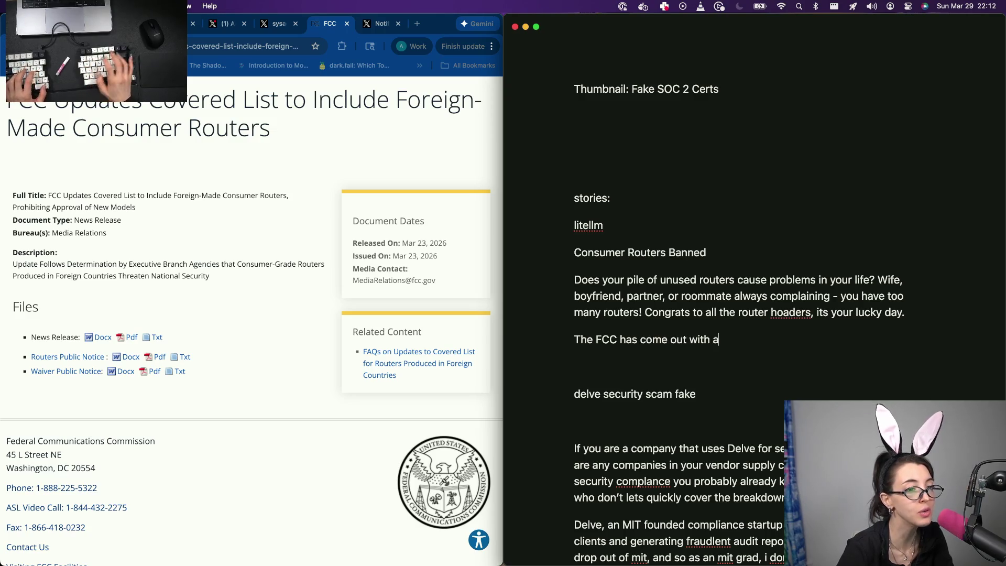
type(" new ruling to")
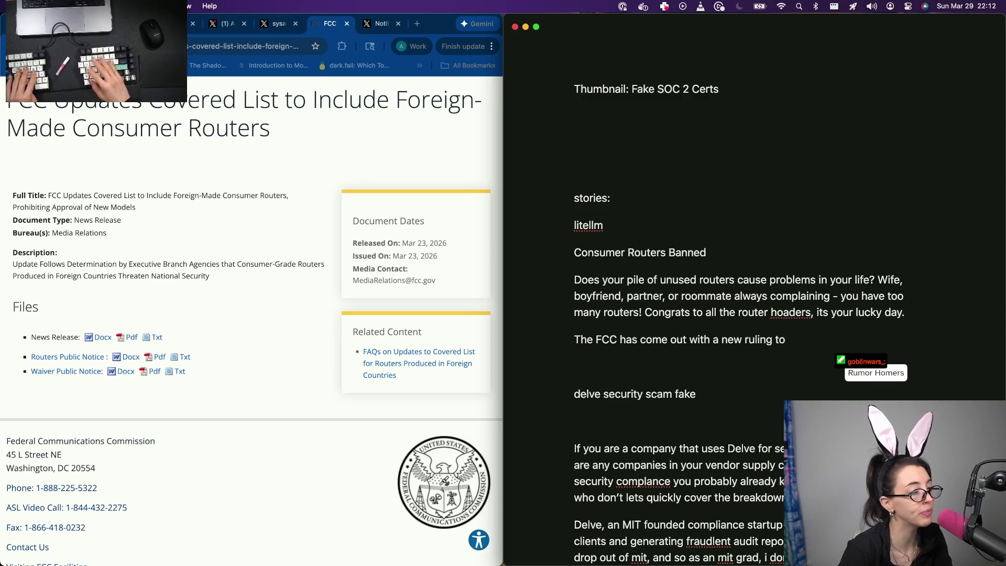
Write that the FCC's new ruling bans foreign-made consumer routers, fixing typos
key("BackSpace")
key("BackSpace")
type("that mn")
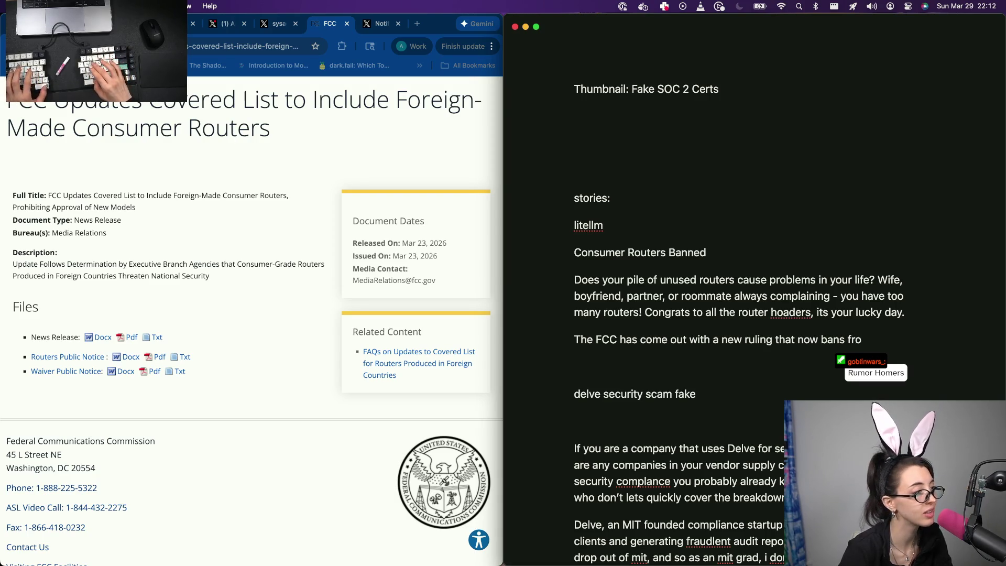
type("gn made ons")
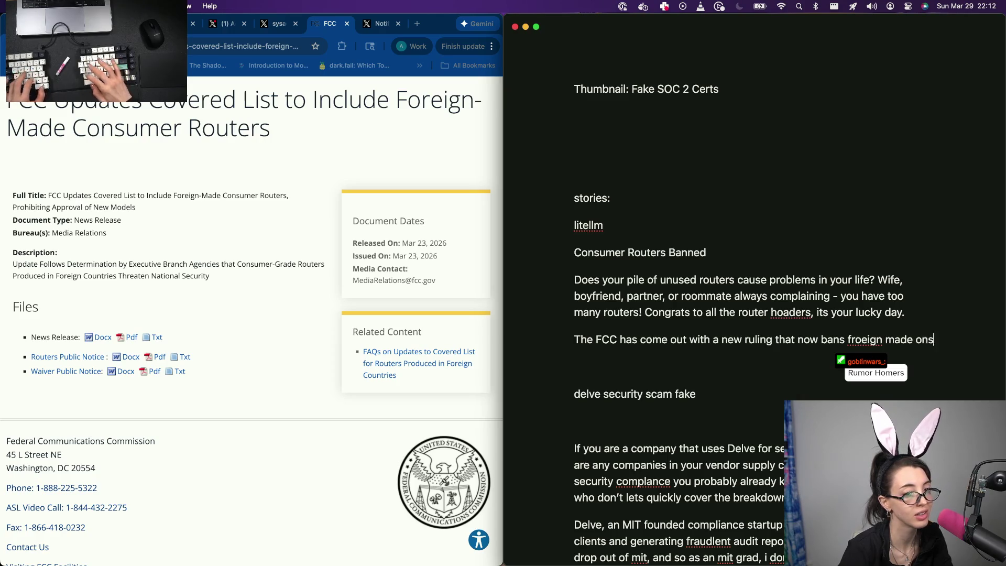
type("umer")
key("BackSpace")
key("BackSpace")
key("BackSpace")
type("consumer routers.")
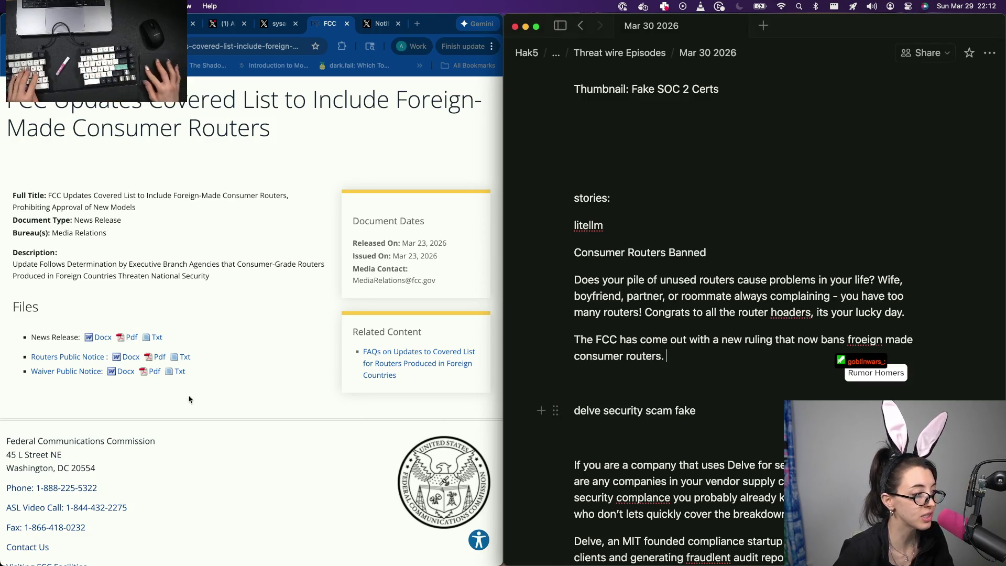
Switch to the FCC news release and reach its address bar
left_click(133, 339)
left_click(234, 49)
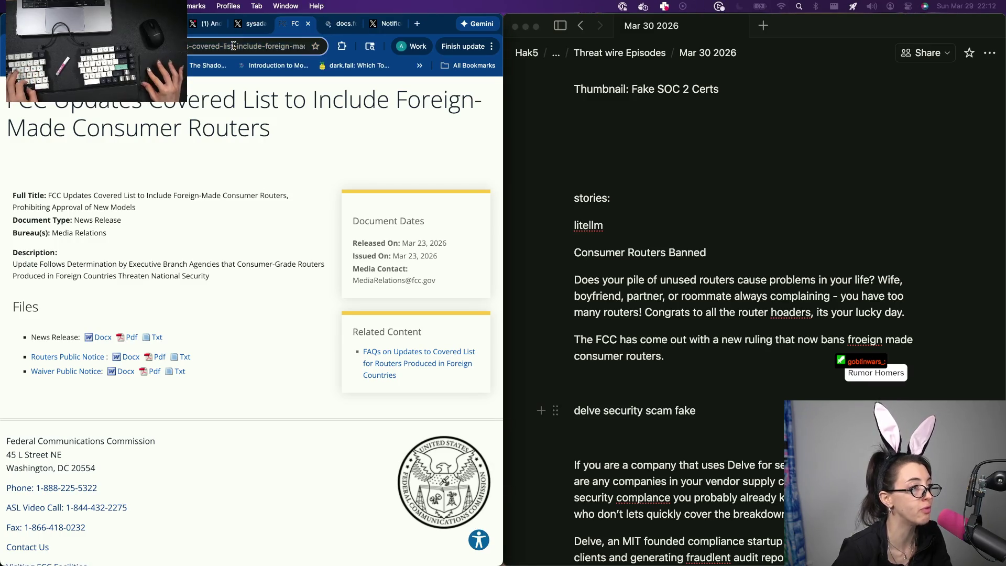
Paste the FCC release URL on the blank line below the router sentence
left_click(233, 49)
key("super+a")
key("super+x")
left_click(721, 385)
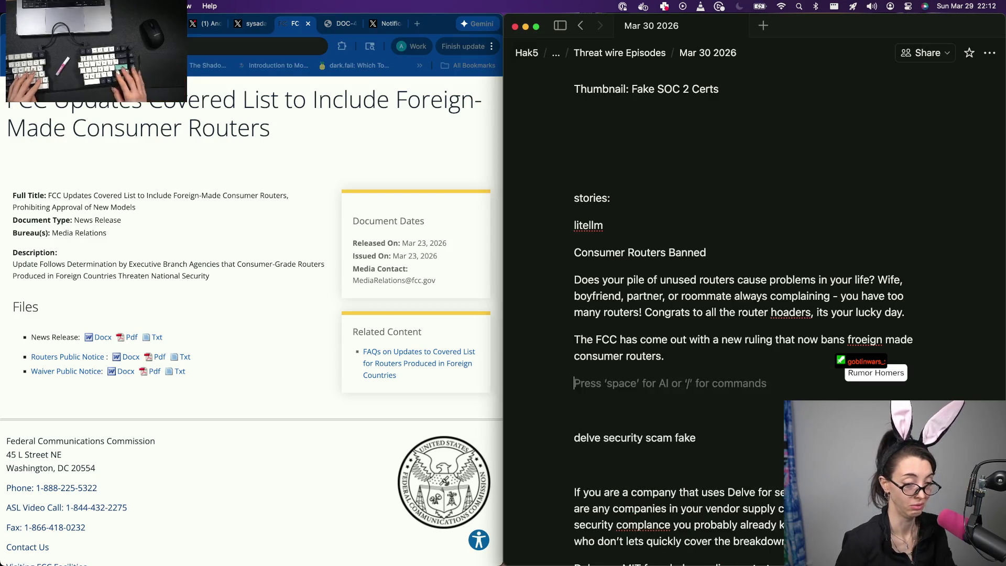
key("super+v")
key("Escape")
Replace the delve scam line with the heading 'Delve Security Fake SOC 2?'
key("Down")
key("Down")
key("Down")
key("Up")
key("super+shift+Left")
key("BackSpace")
type("Delve ")
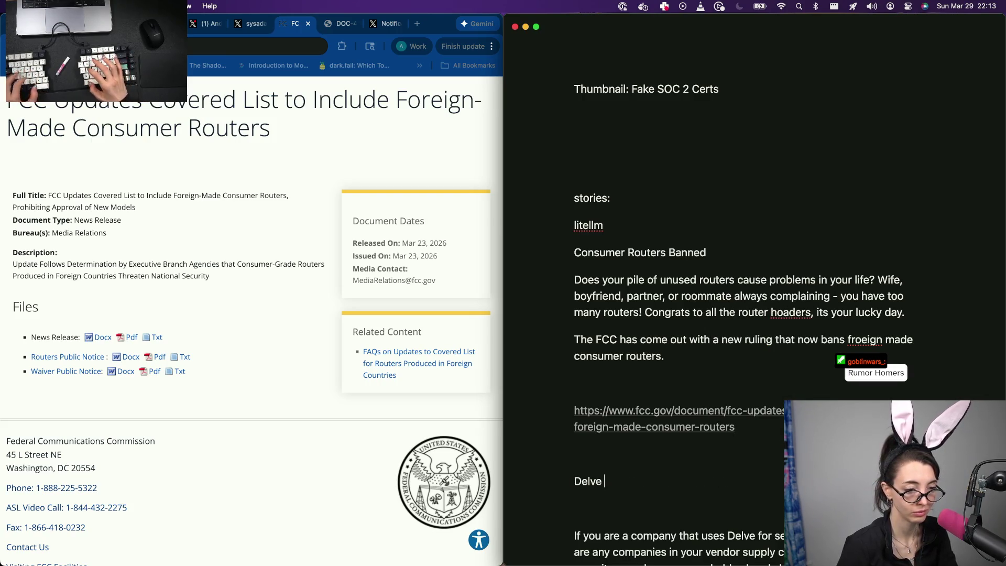
type("Security Fake S")
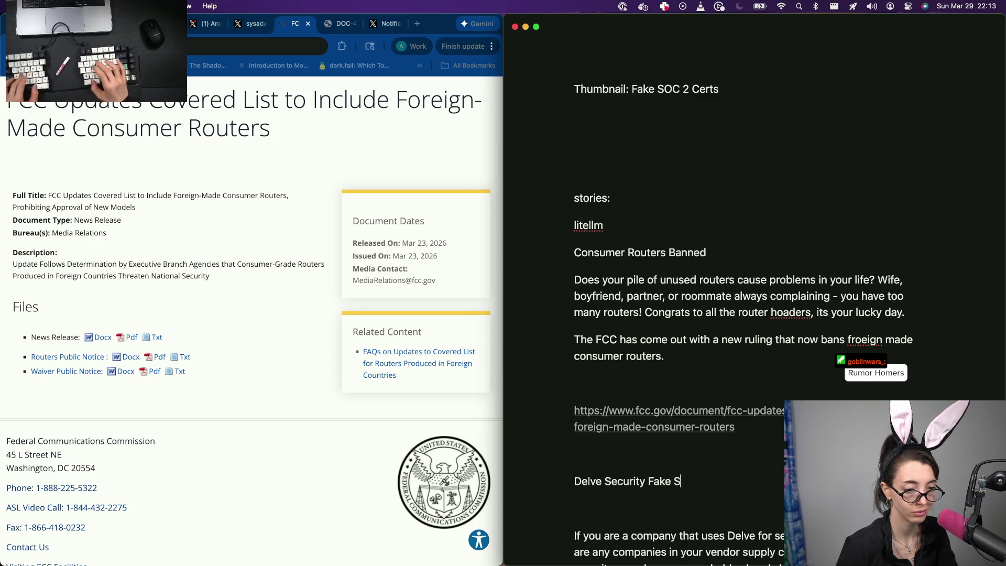
key("BackSpace")
key("BackSpace")
type("OC 2!")
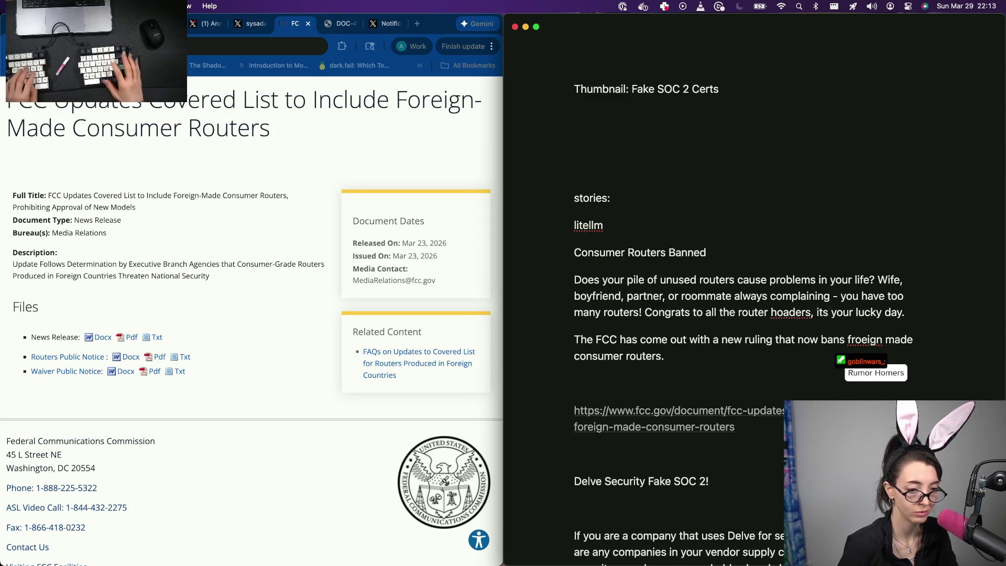
key("BackSpace")
type("?")
left_click(310, 305)
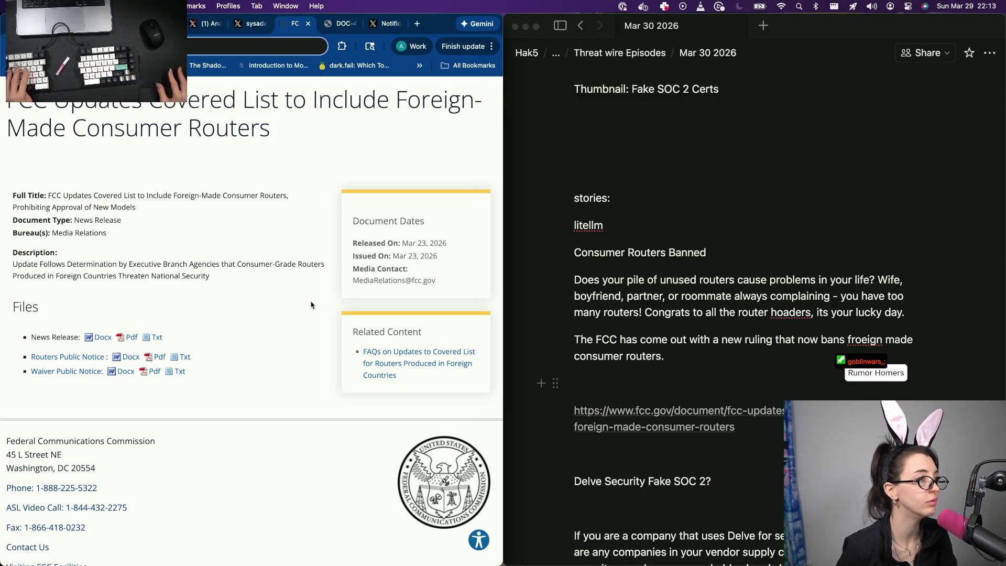